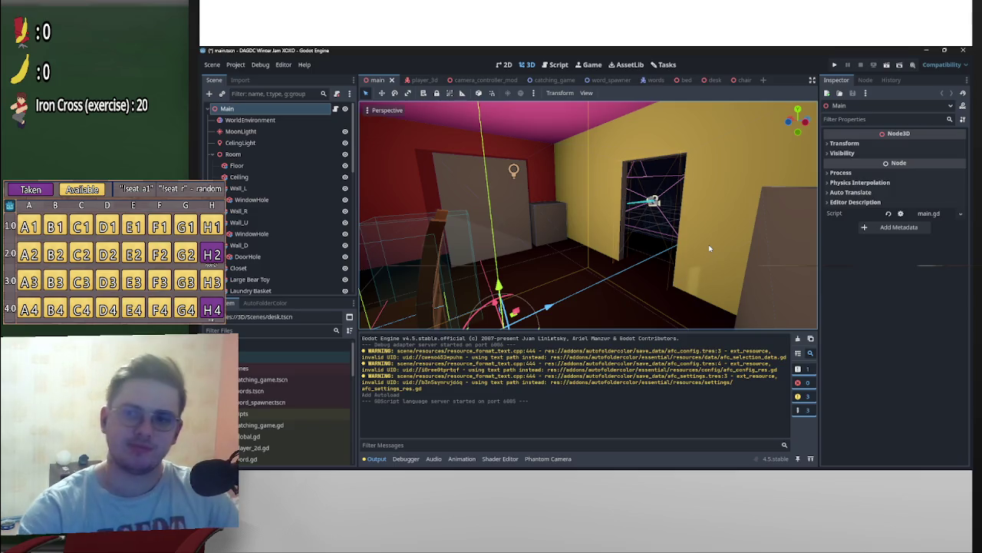
Step: Orbit the view toward the bed, switch to the Move tool, and bring up the Resources folder's actions
mouse_move(698, 240)
left_mouse_down()
mouse_move(576, 261)
mouse_move(670, 243)
mouse_move(586, 265)
left_mouse_up()
mouse_move(661, 466)
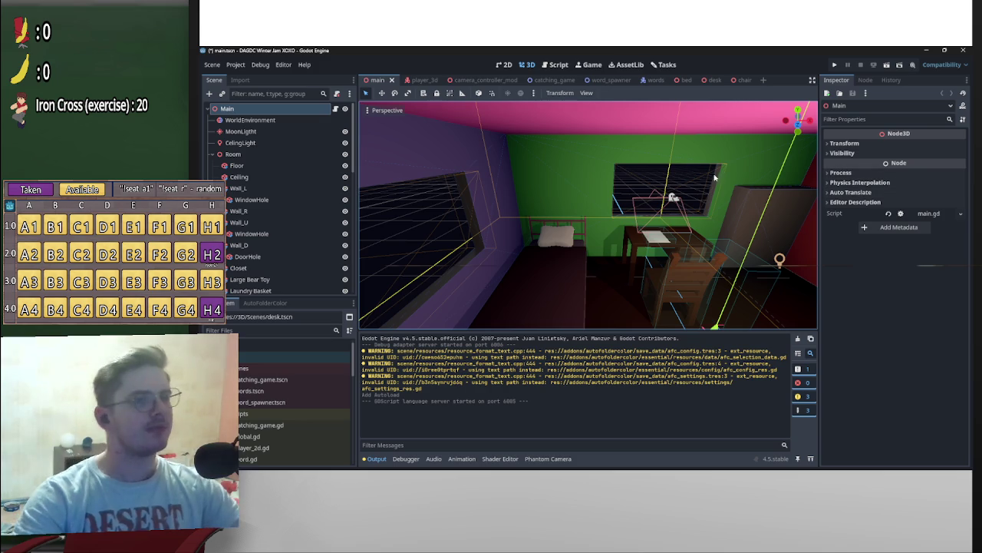
key("w")
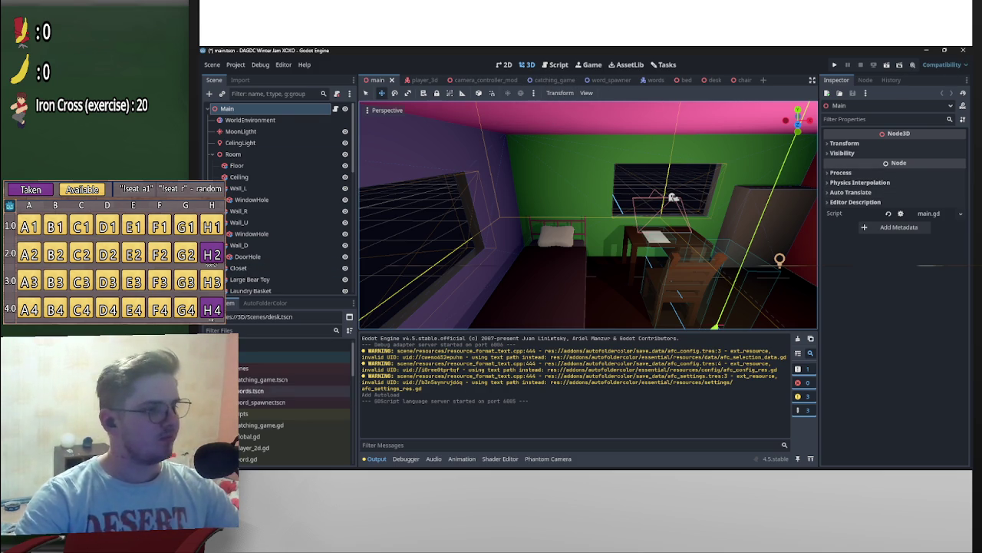
scroll(295, 399, "up", 5)
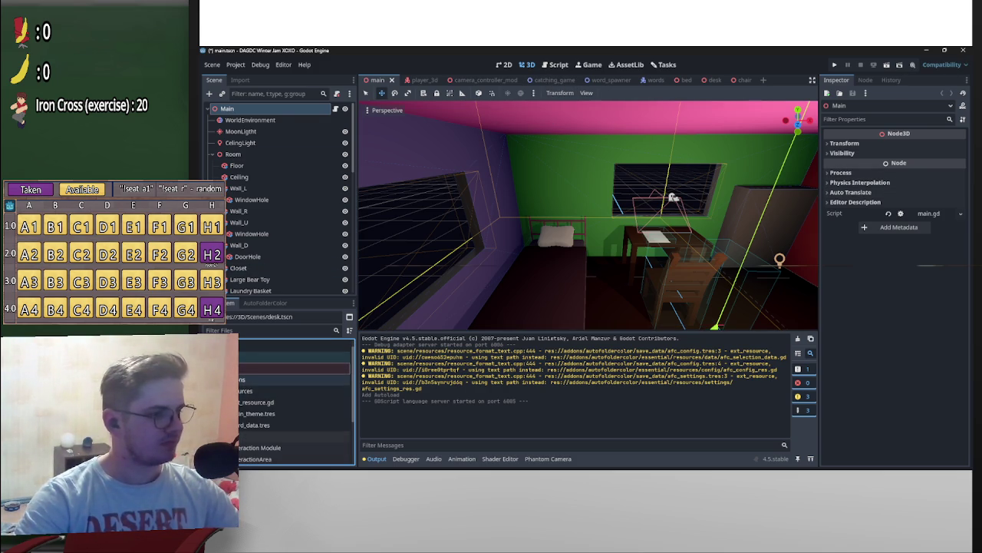
right_click(243, 388)
Step: Start a new script in the Resources folder and name its file letter_data.gd
mouse_move(279, 304)
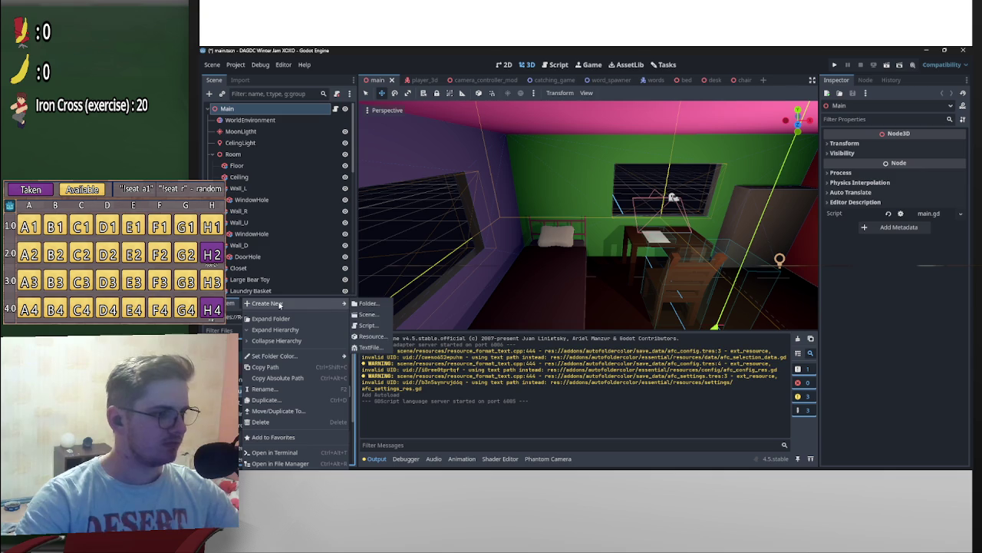
left_click(368, 325)
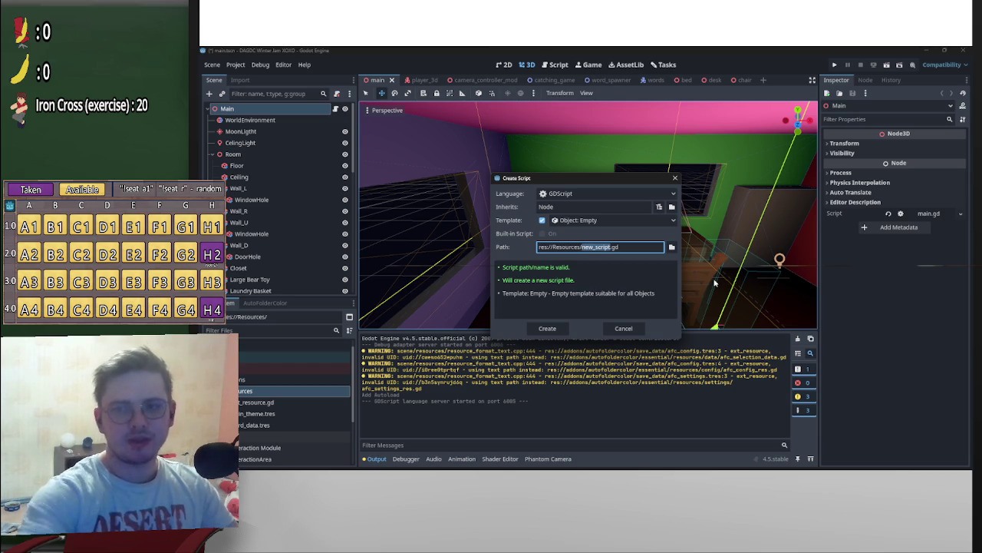
key("BackSpace")
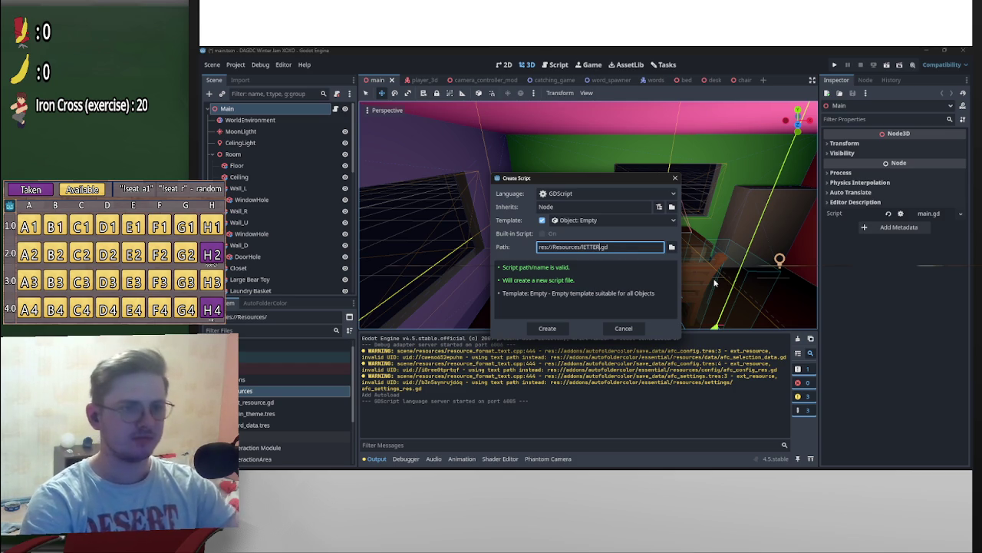
type("letter_")
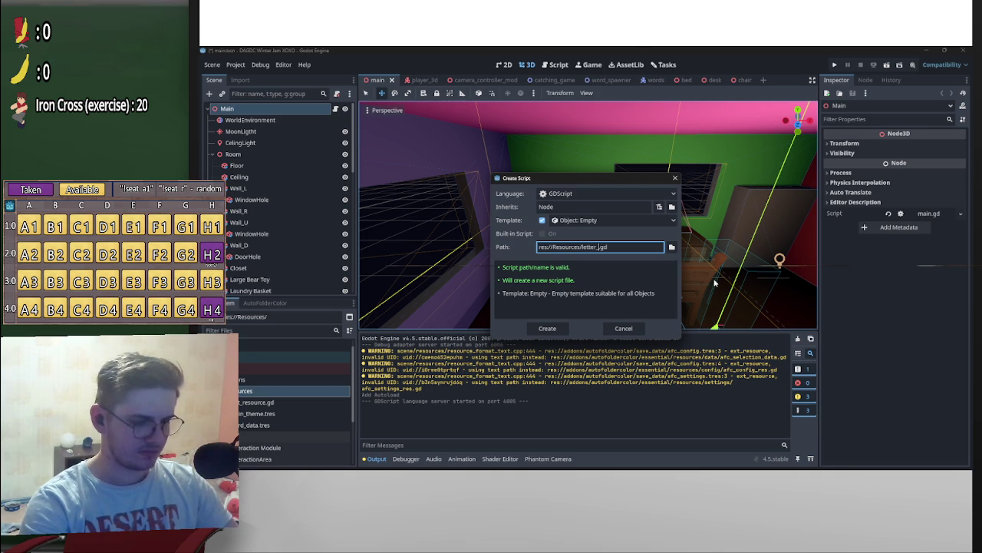
key("BackSpace")
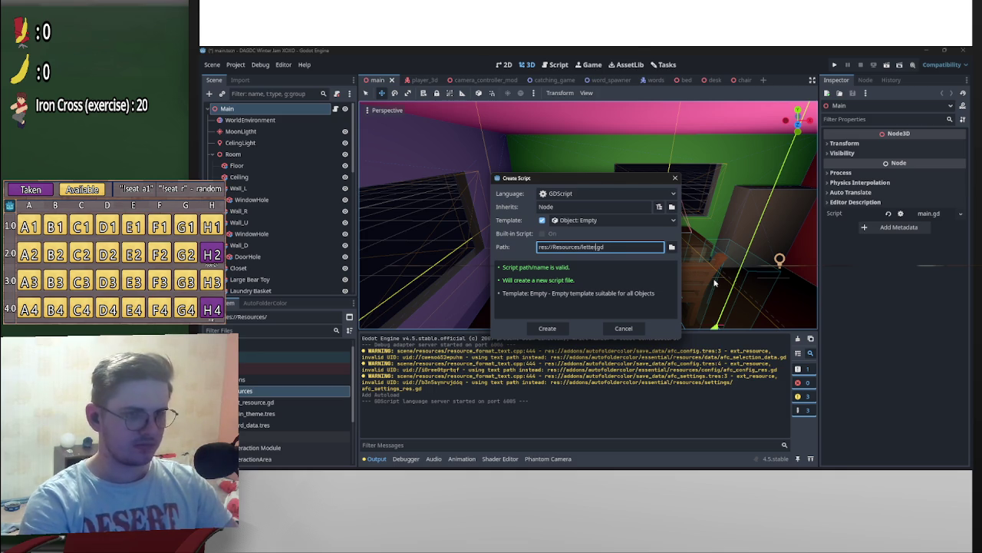
type("_in")
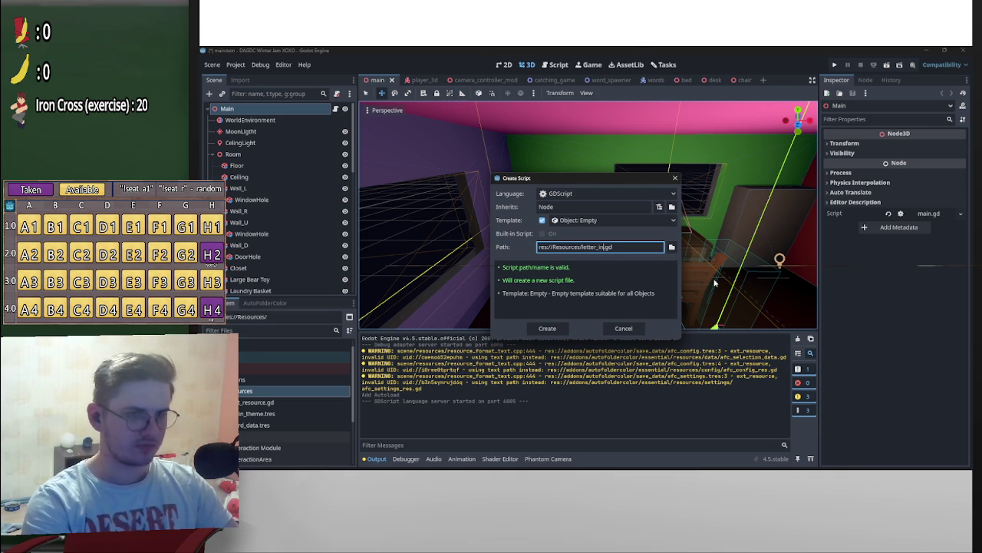
key("BackSpace")
key("BackSpace")
type("data")
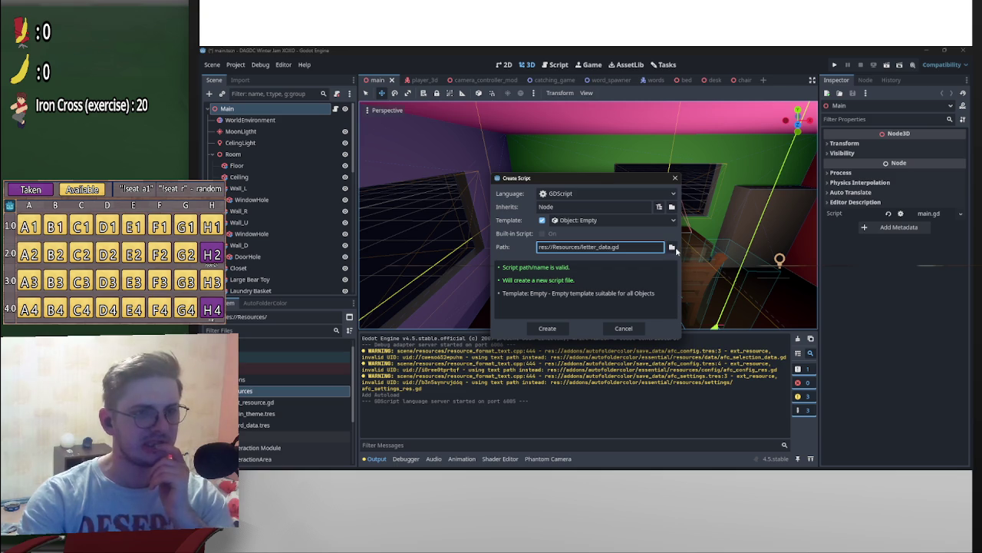
Step: Confirm the letter_data.gd location, set it to inherit Resource, and create the script
left_click(671, 247)
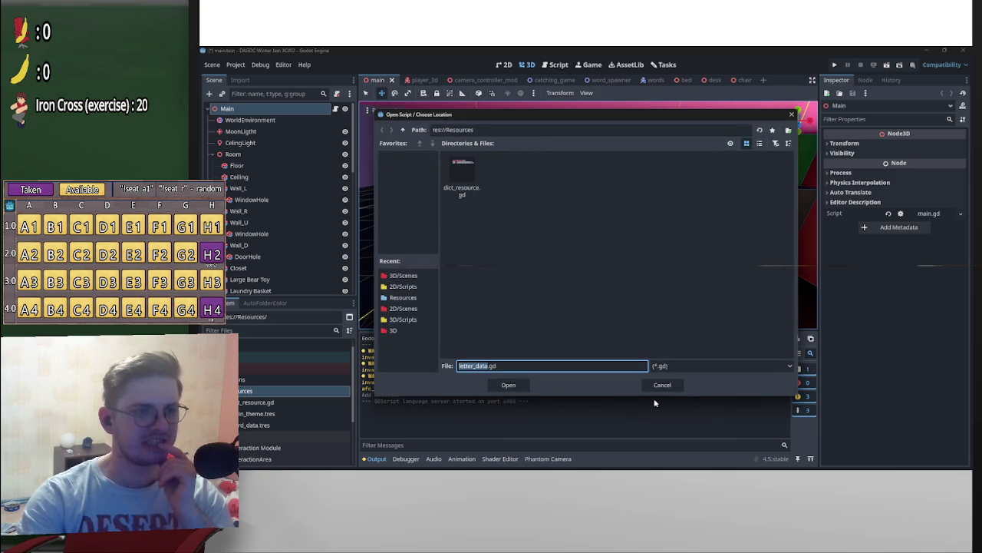
left_click(511, 386)
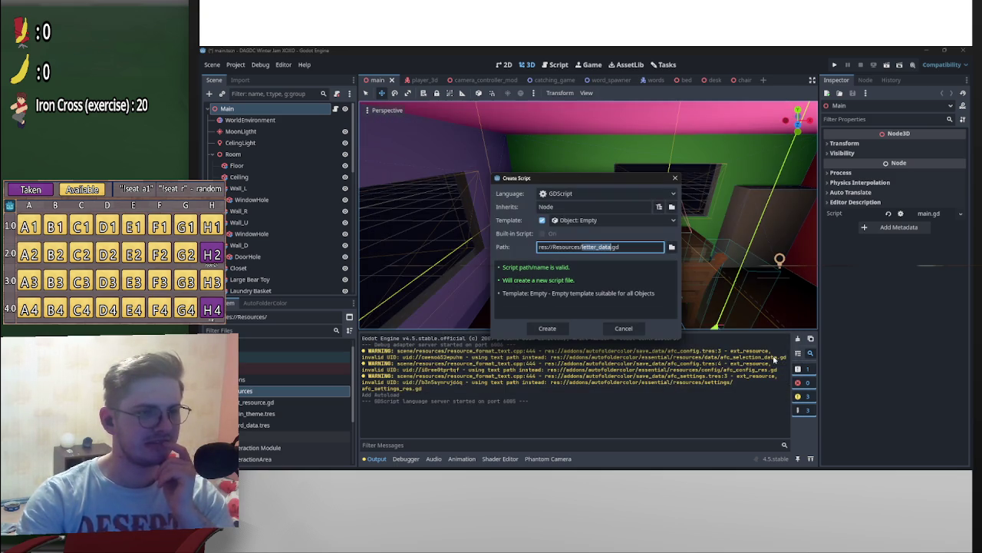
left_click(590, 207)
type("Resource")
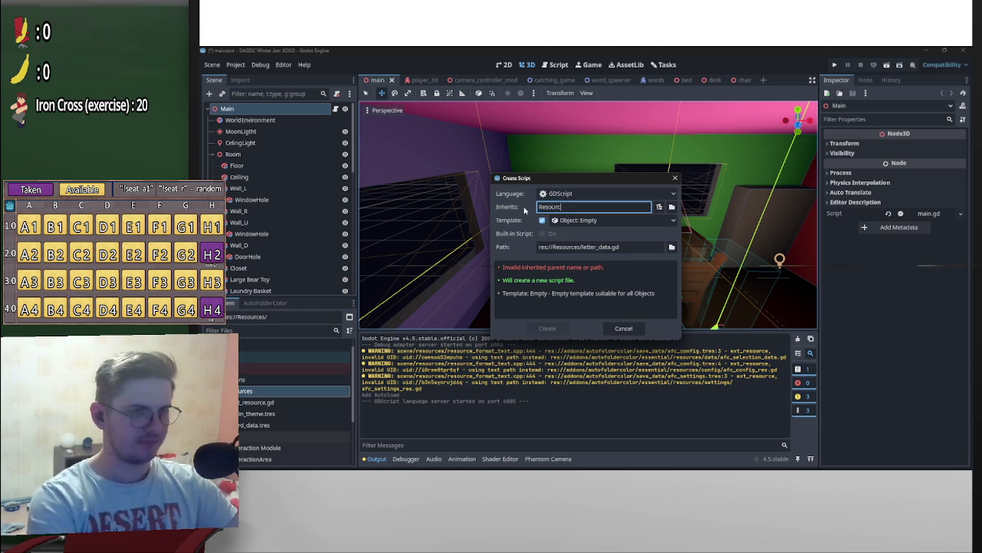
left_click(557, 328)
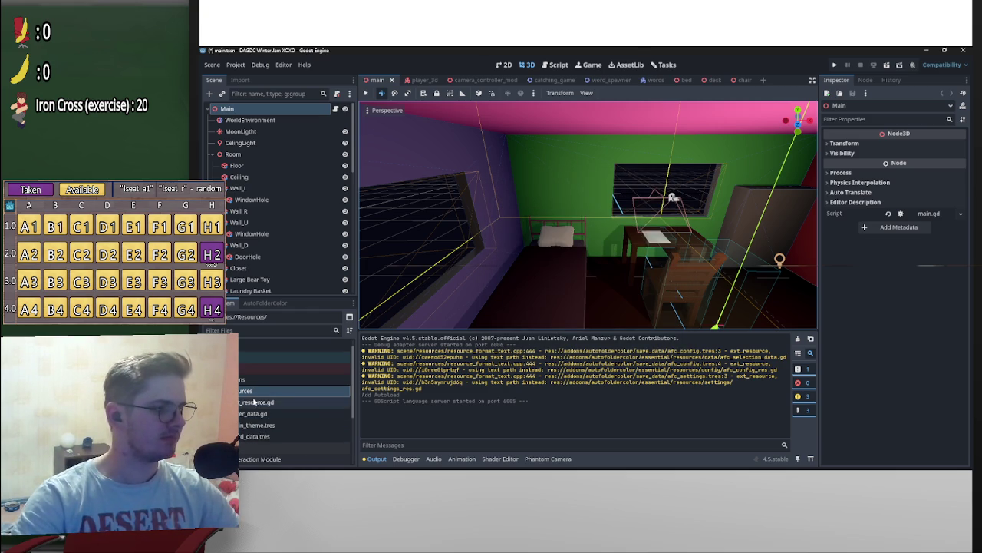
left_click(257, 415)
double_click(256, 415)
left_click(583, 121)
key("Return")
key("Return")
key("Return")
key("Up")
key("Up")
key("Up")
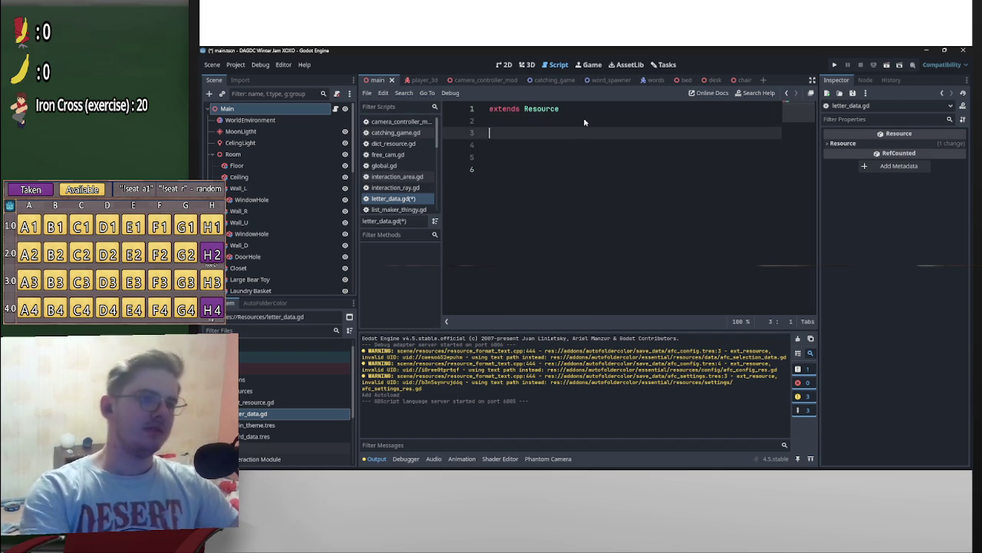
key("Return")
key("Return")
key("Up")
key("Up")
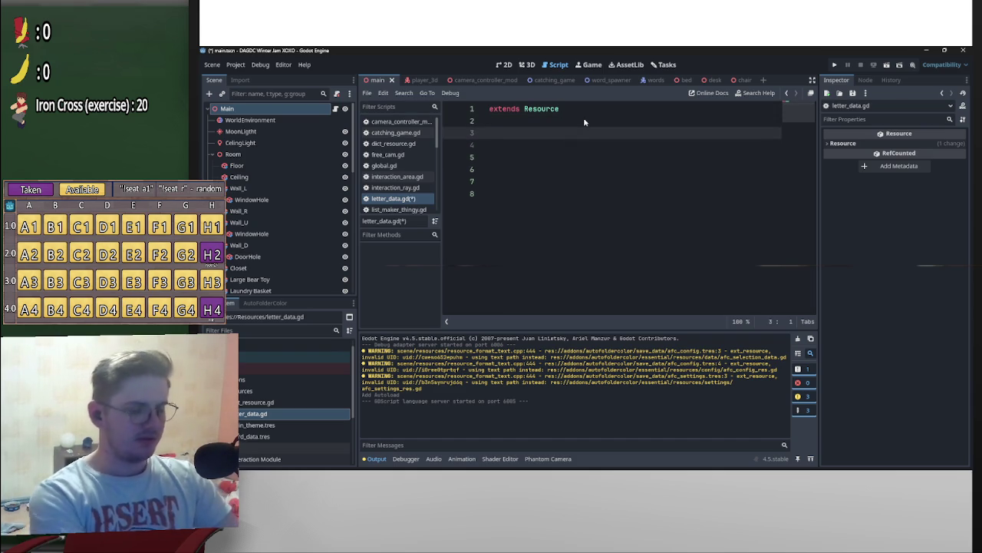
type("var")
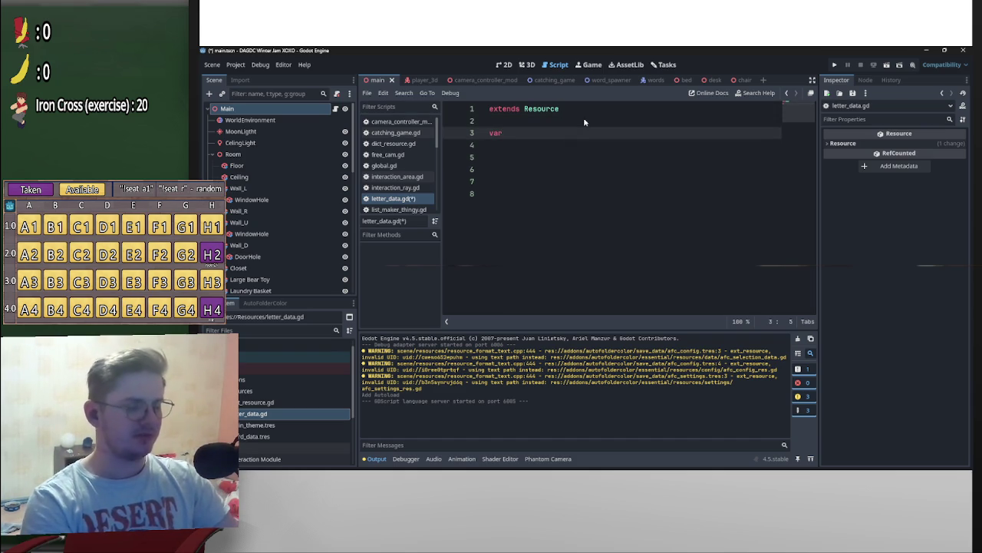
key("Home")
type("@ex")
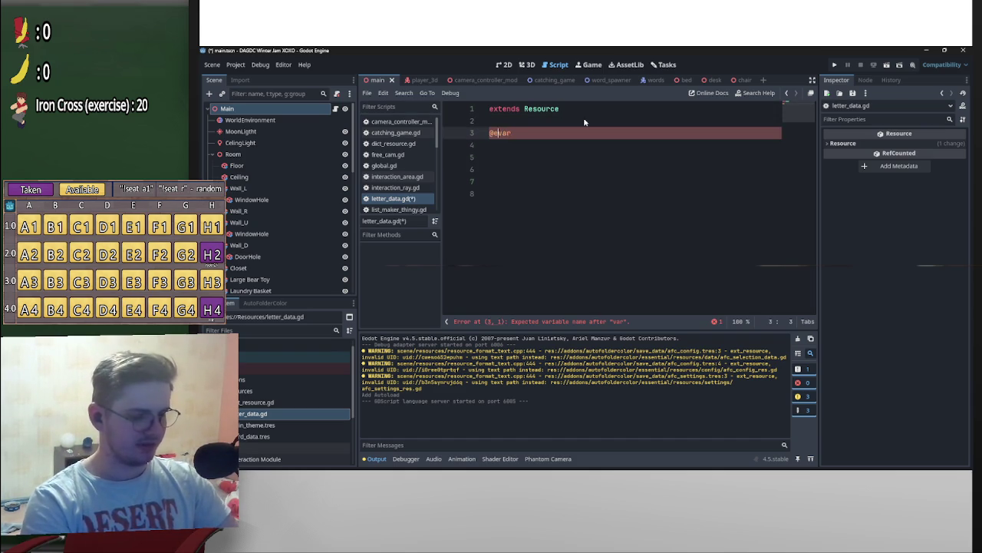
type("port")
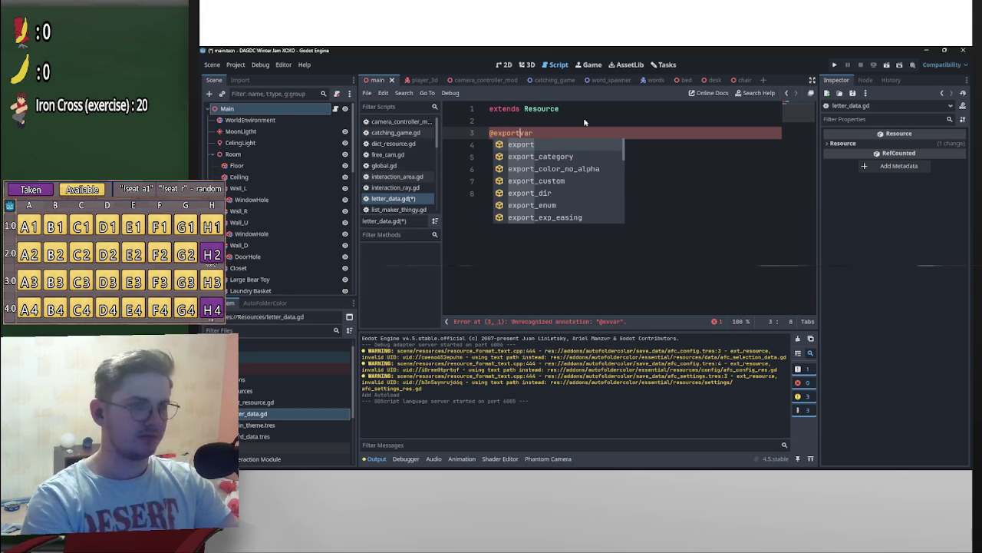
key("End")
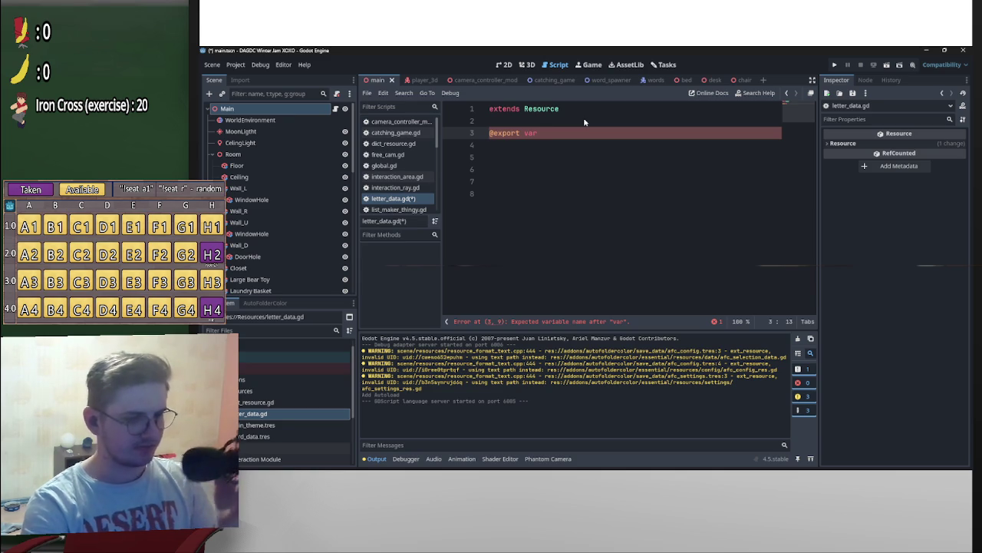
type("sc")
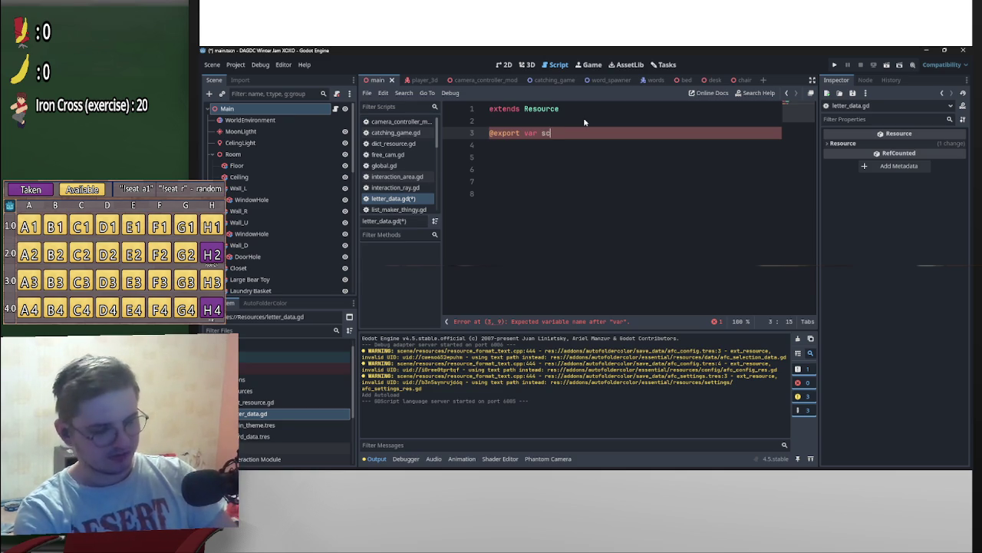
type("ore:int")
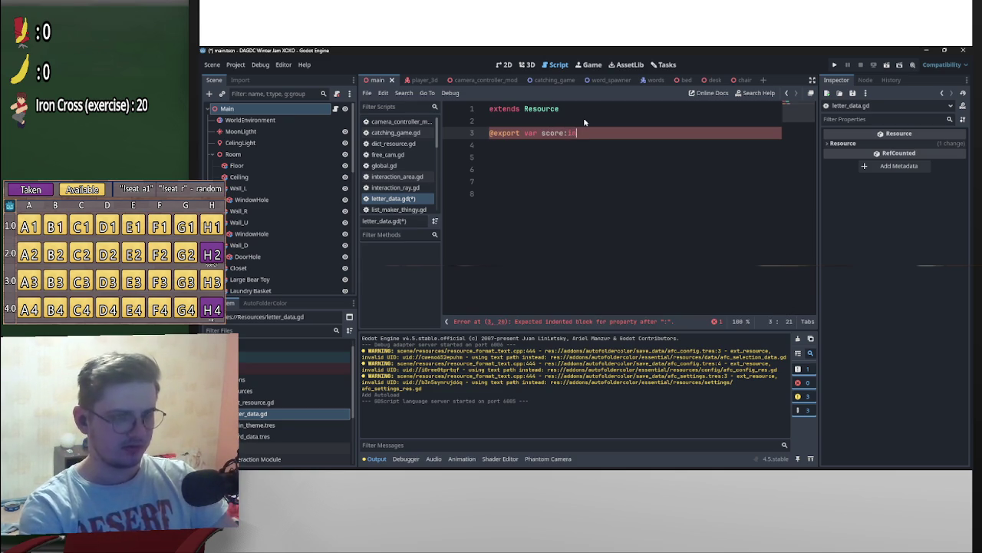
key("Return")
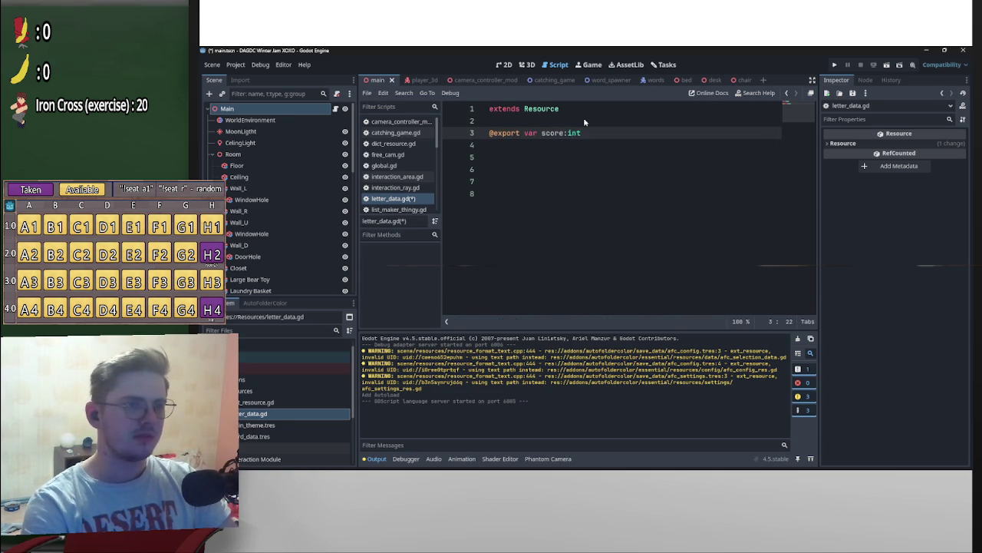
key("Return")
type("@e")
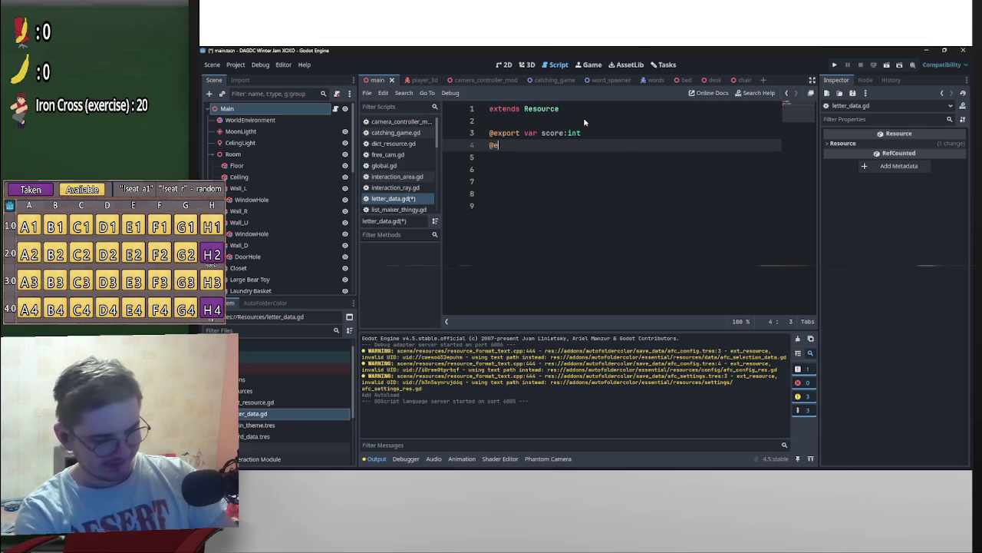
type("xport var title")
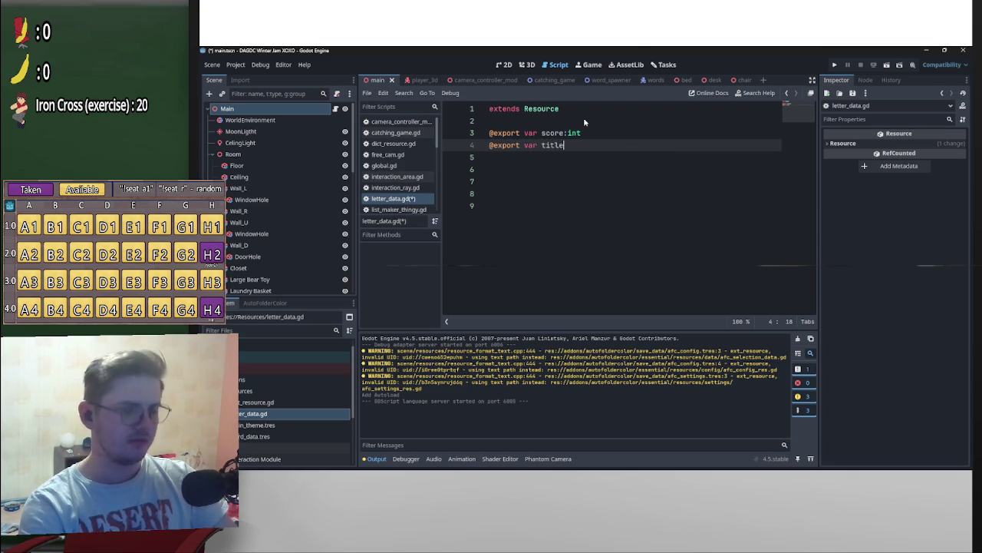
type(":String")
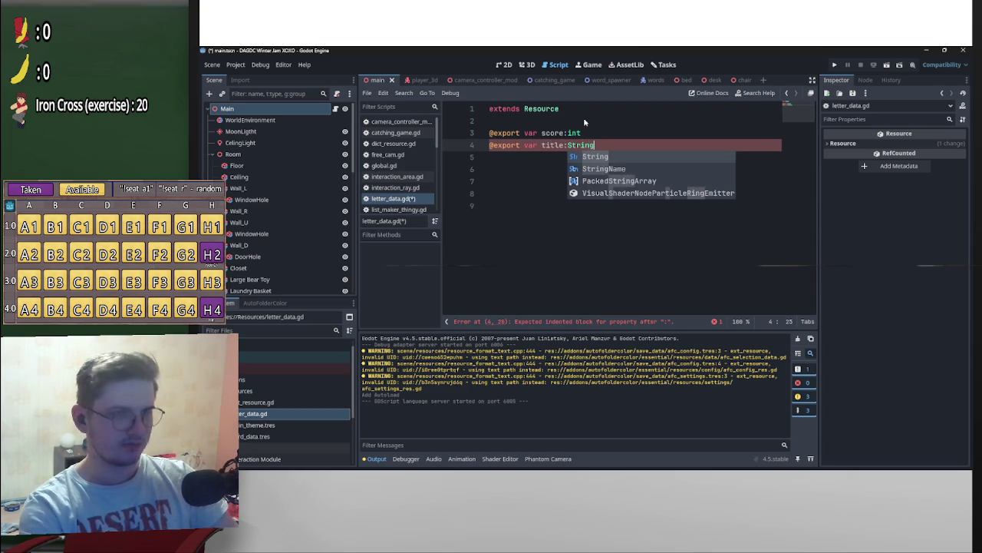
key("Return")
key("Return")
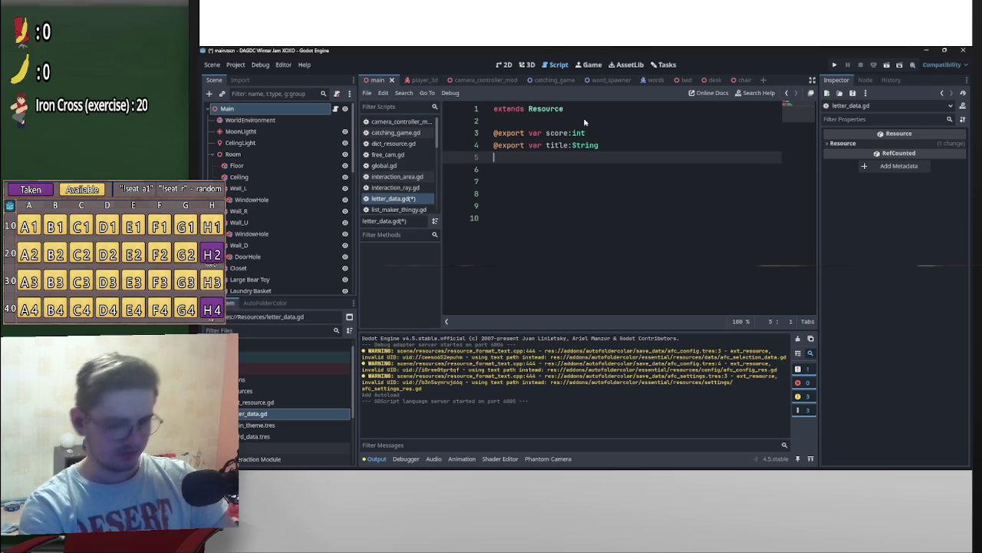
type("@export var")
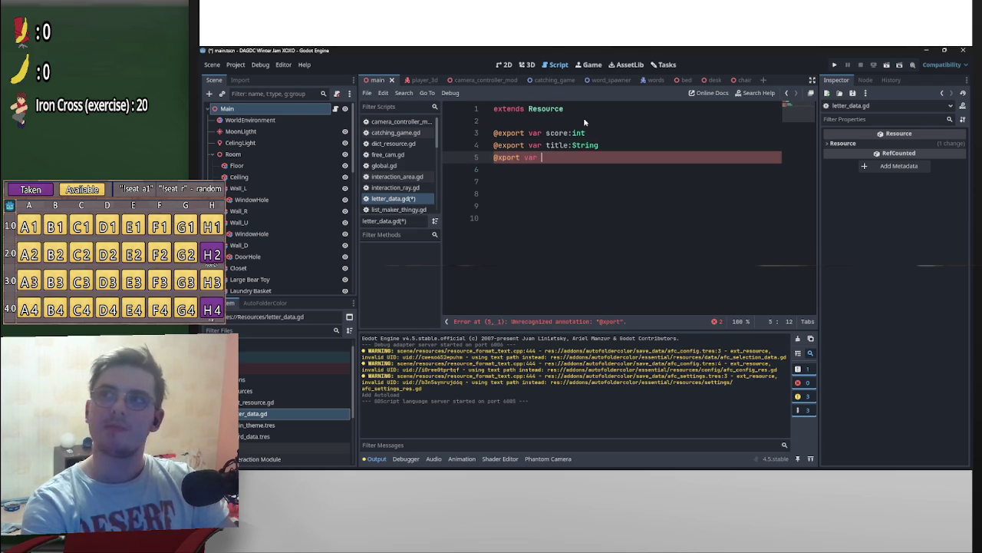
type("l")
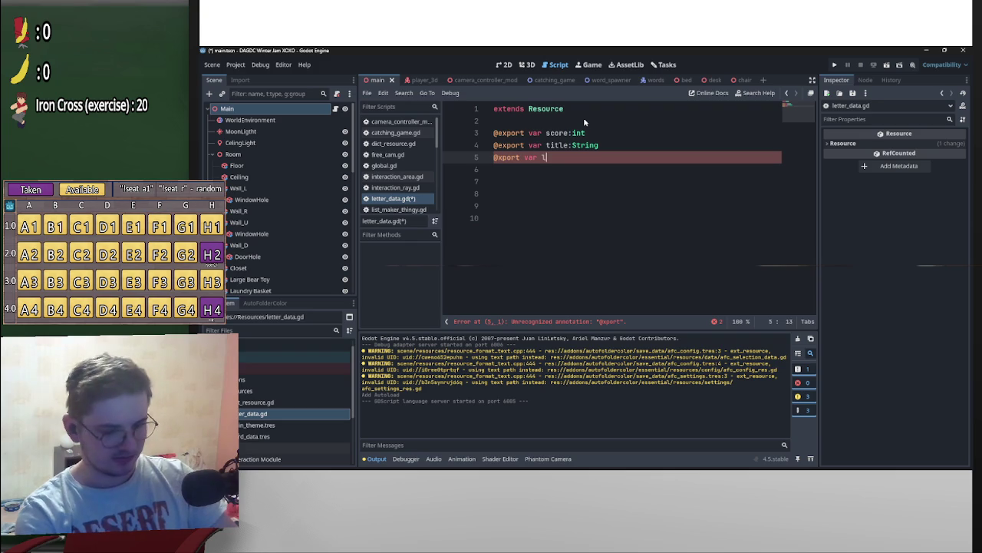
type("ett")
key("BackSpace")
key("BackSpace")
key("BackSpace")
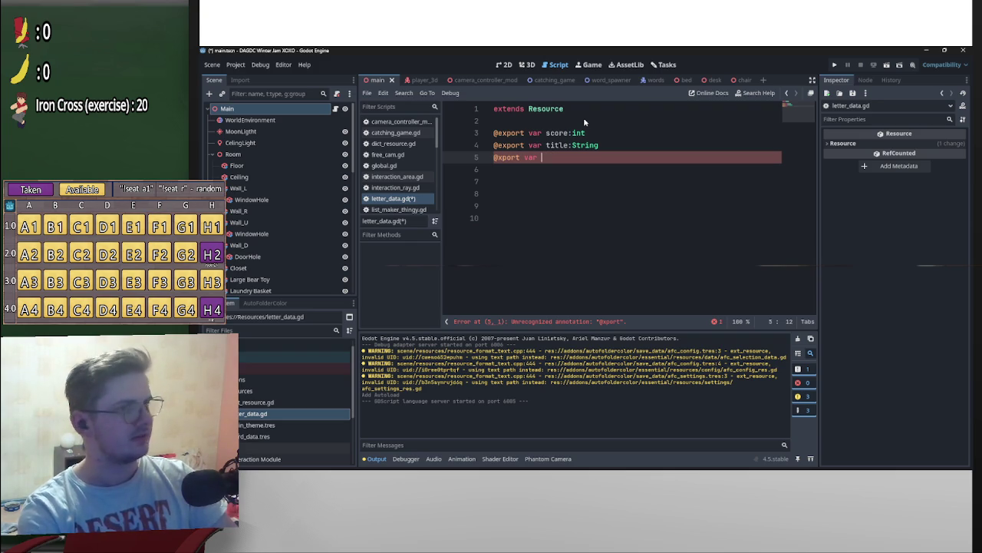
type("test")
key("BackSpace")
key("BackSpace")
key("BackSpace")
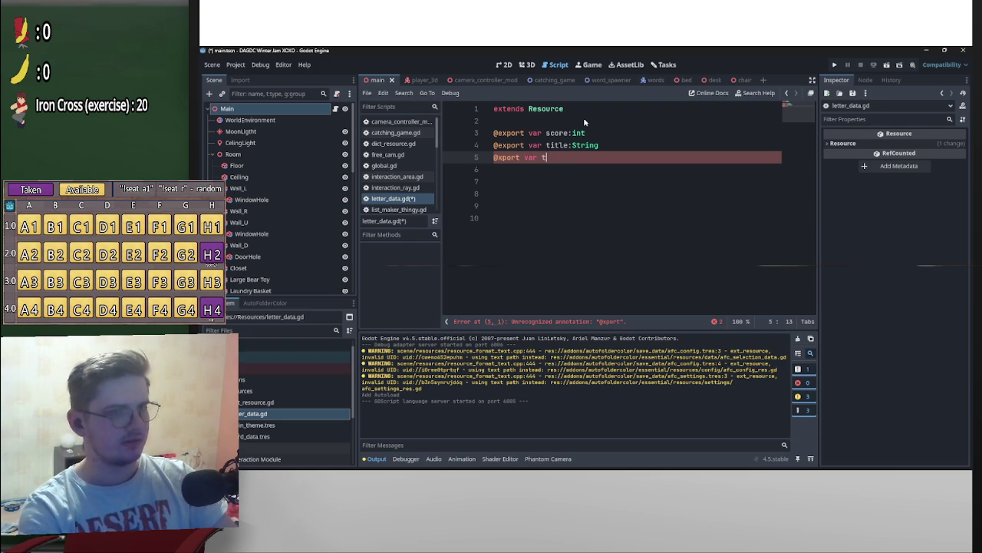
type("text")
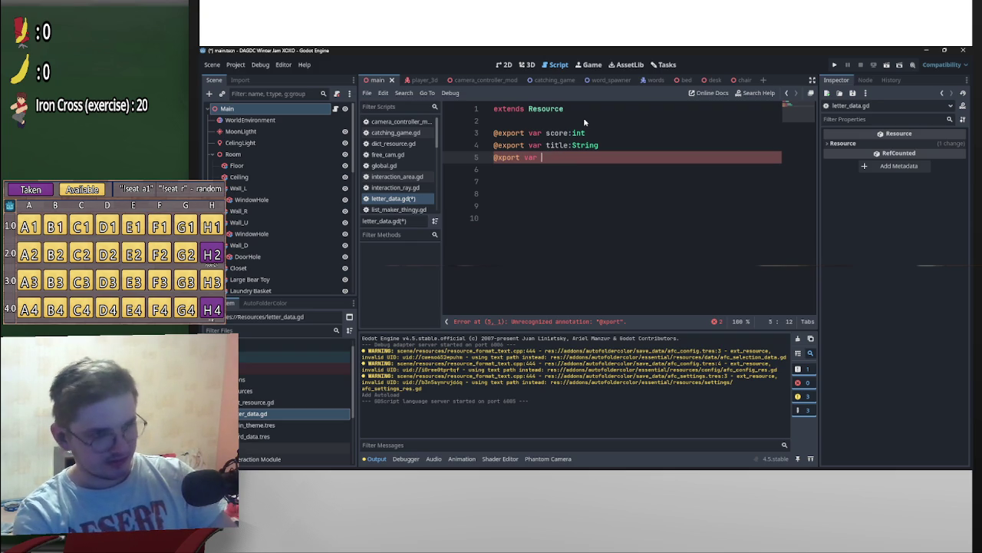
type(":String")
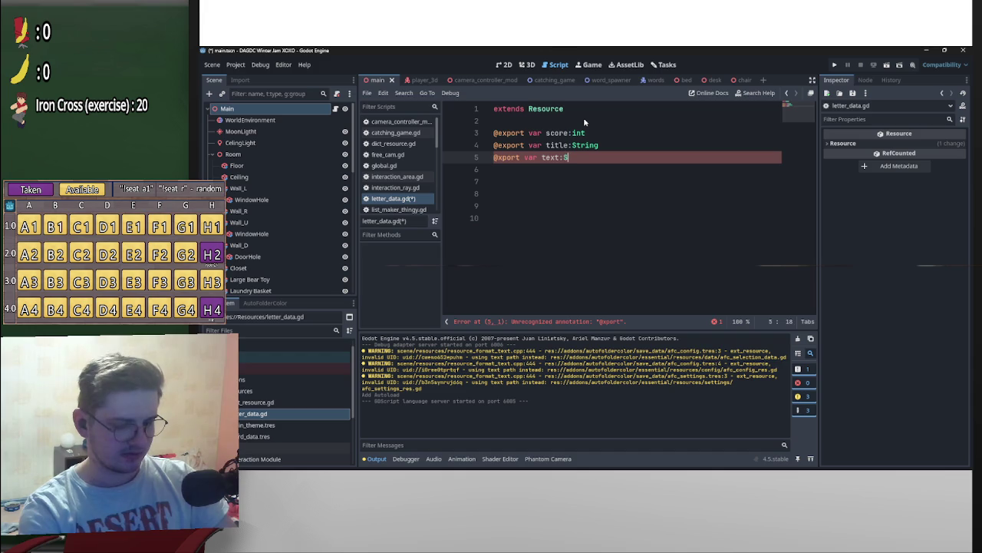
Step: Fix the misspelled export annotation and type 'class_name LetterInfo' at the start of line 1
key("ctrl+Left")
key("ctrl+Left")
key("ctrl+Left")
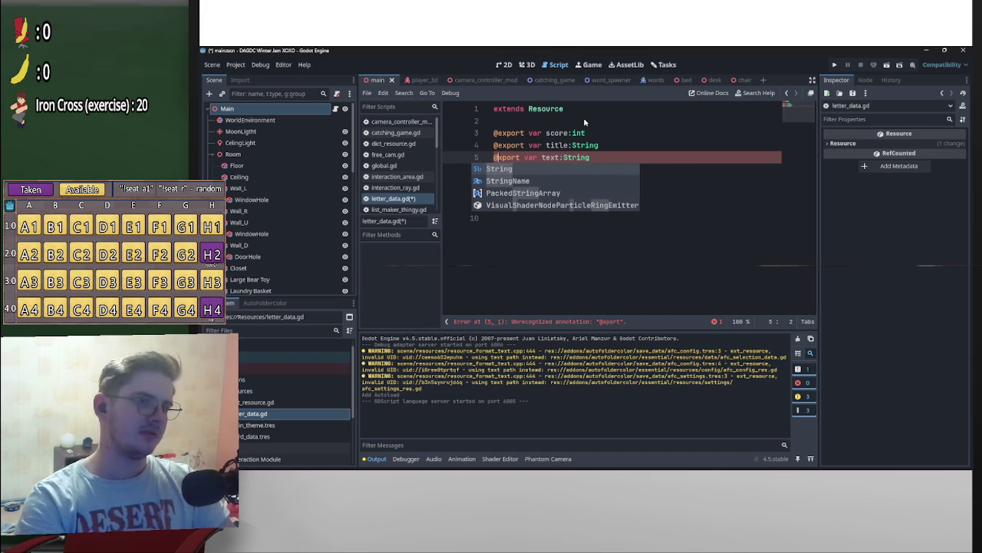
key("ctrl+Left")
type("e")
left_click(568, 133)
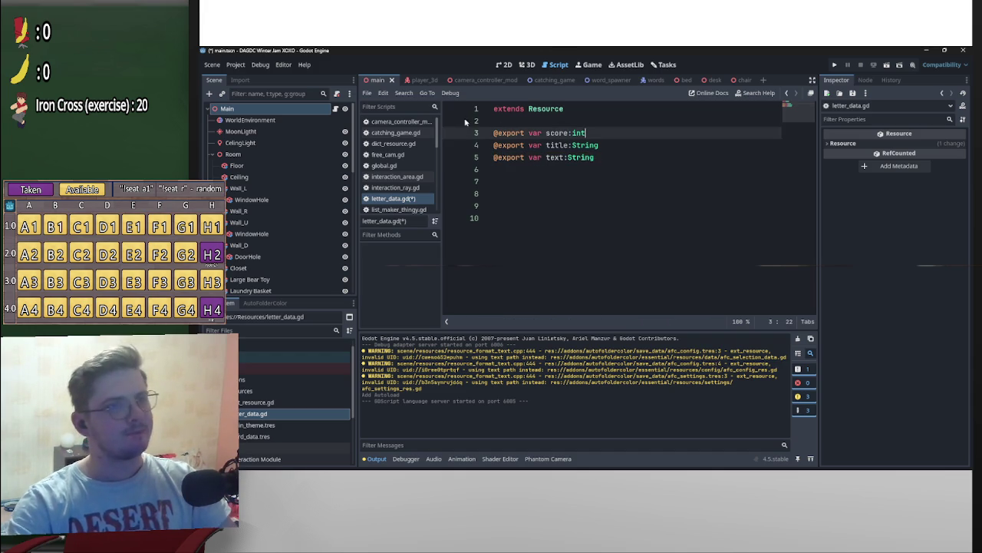
left_click(494, 111)
type("class_name ")
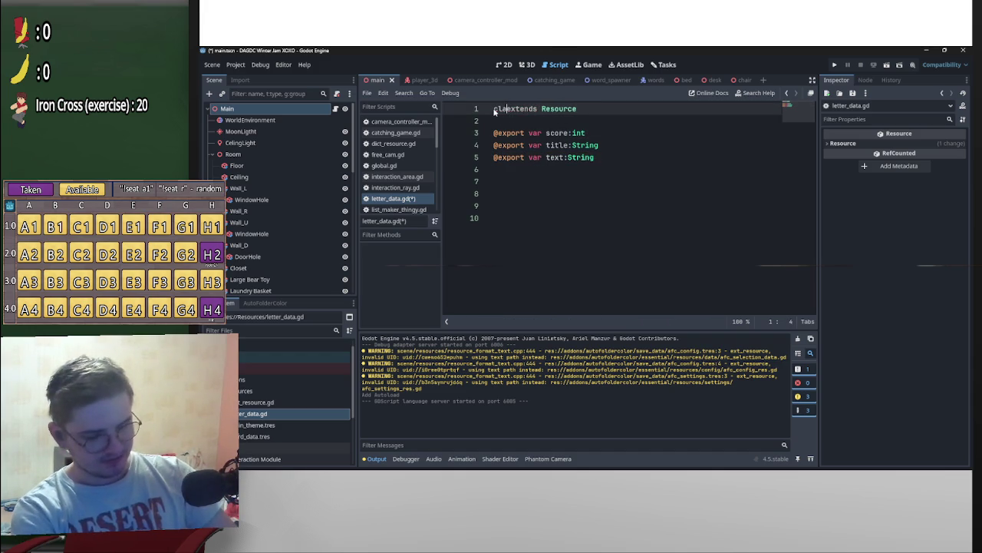
type("LetterInfo")
Step: Save letter_data.gd with its class_name LetterInfo header and review the script
left_click(607, 151)
key("ctrl+s")
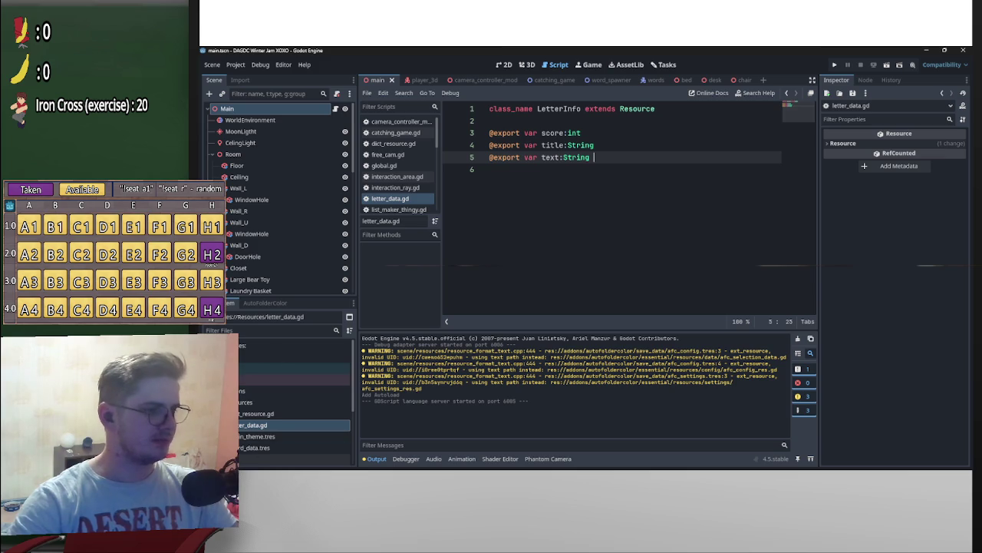
scroll(278, 416, "down", 3)
scroll(278, 416, "down", 2)
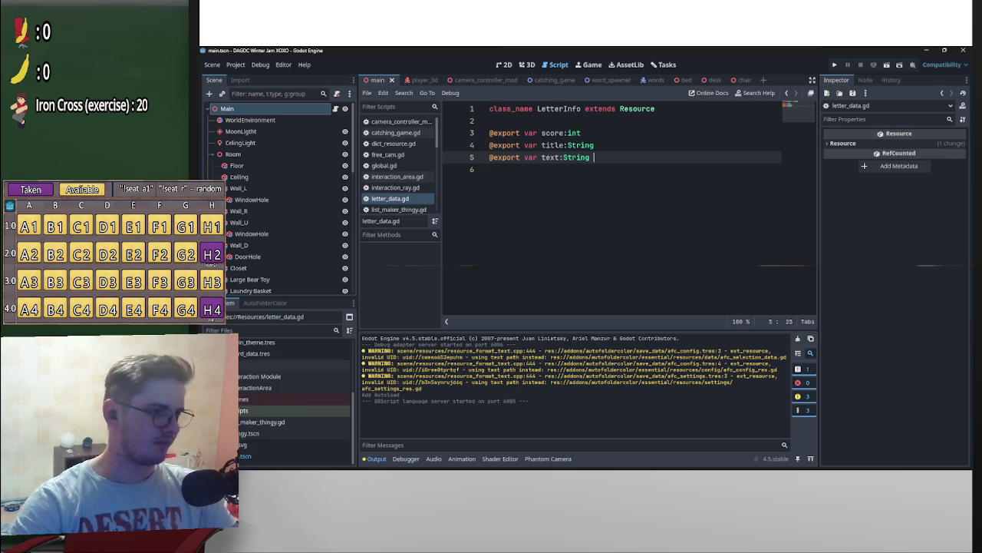
scroll(278, 416, "up", 2)
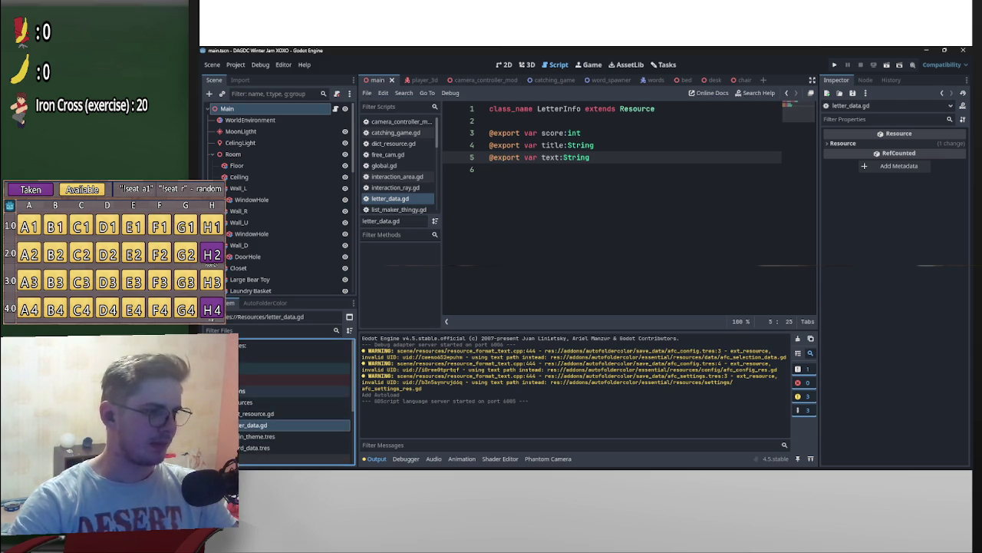
scroll(278, 399, "up", 3)
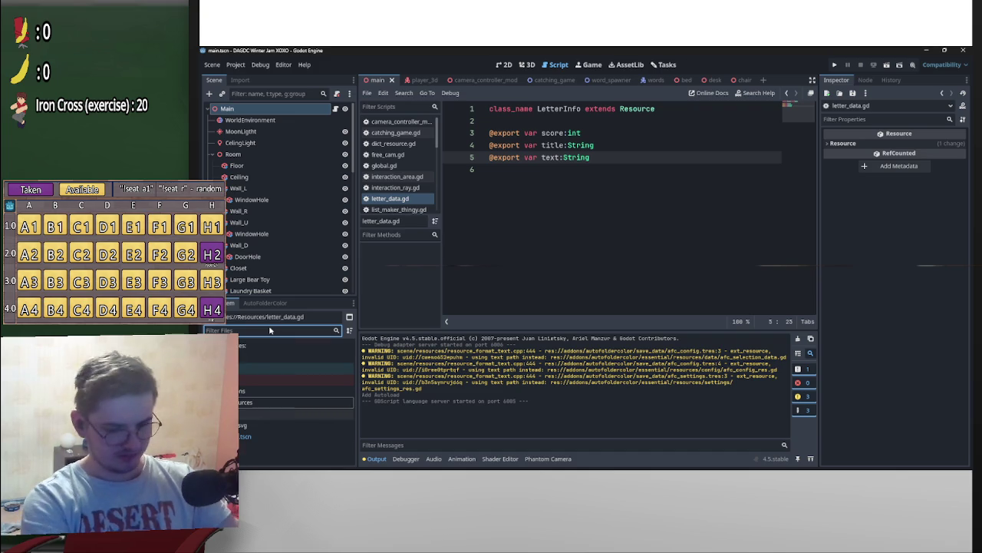
Step: Filter FileSystem for 'global', back out of duplicating global.gd, and open it in the script editor
type("global")
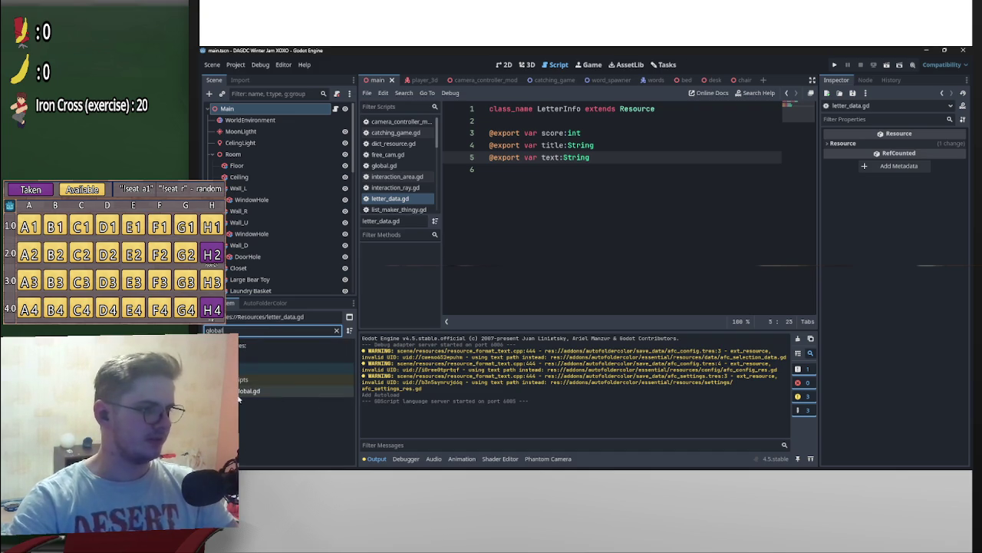
right_click(252, 392)
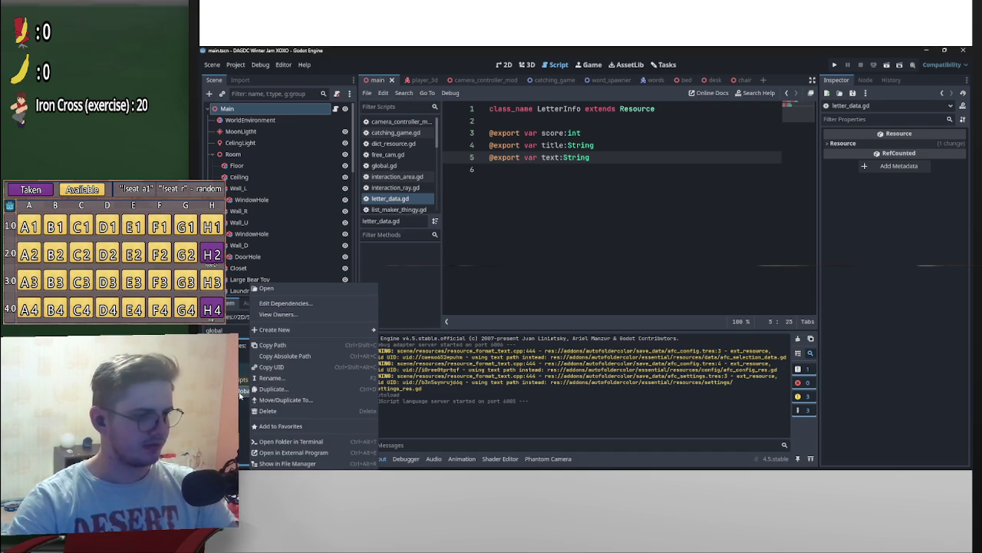
left_click(264, 389)
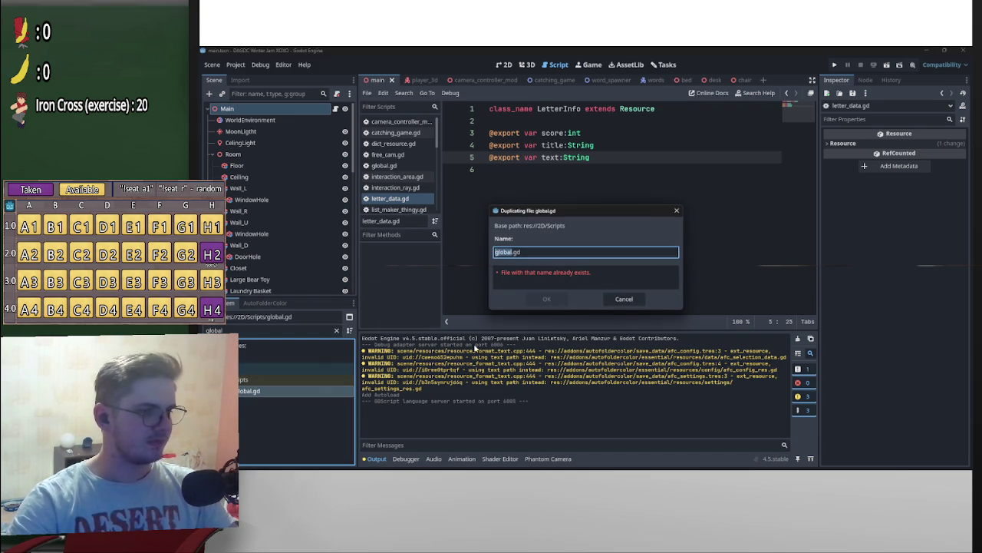
left_click(624, 298)
key("Return")
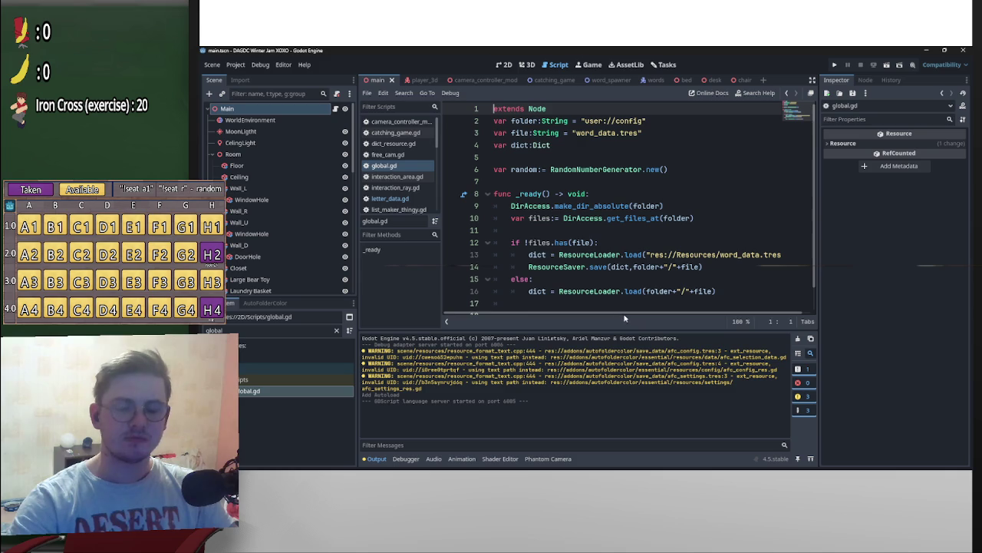
Step: Insert a new empty line 7 below the RandomNumberGenerator declaration
scroll(641, 261, "down", 1)
scroll(639, 254, "up", 1)
scroll(642, 238, "down", 1)
scroll(641, 234, "up", 1)
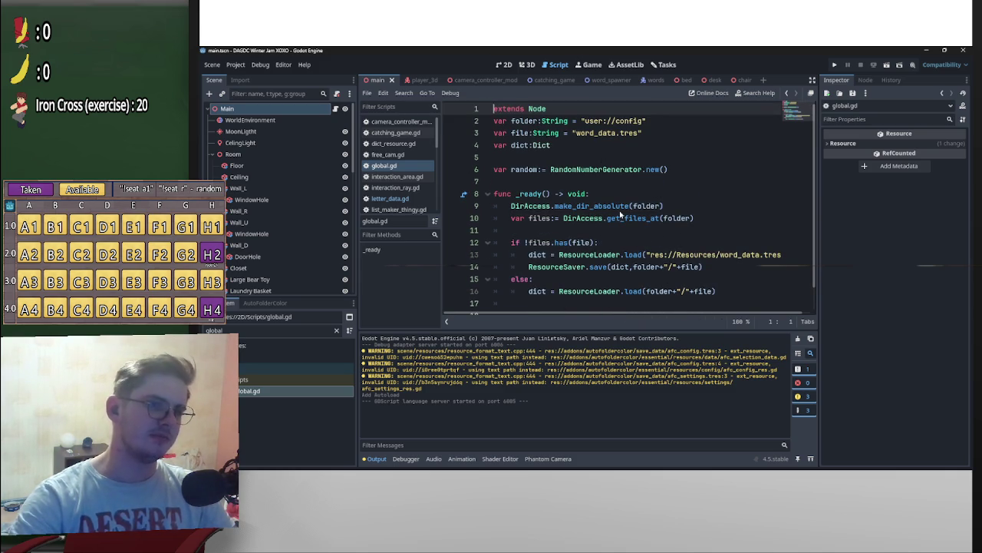
scroll(665, 281, "down", 1)
left_click(577, 146)
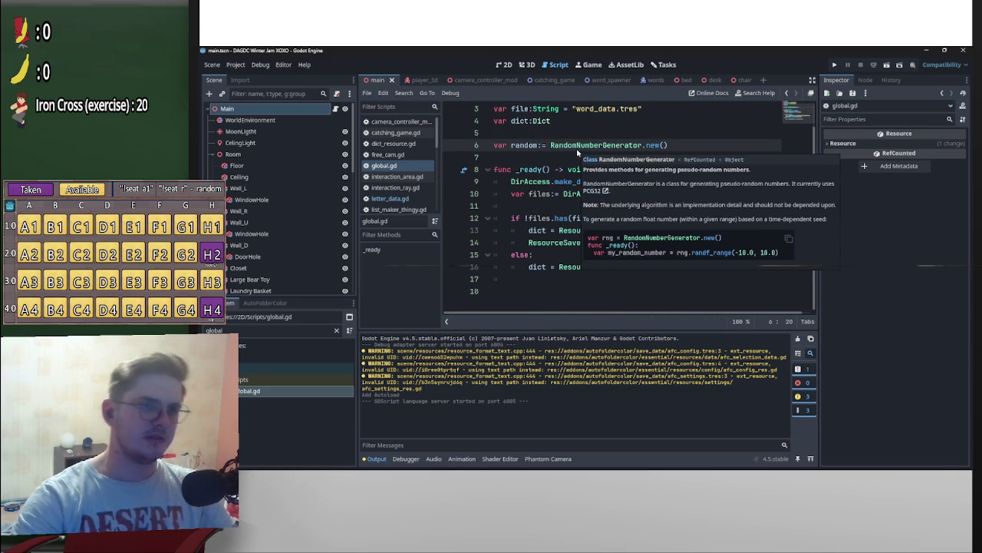
left_click(571, 156)
key("Return")
left_click(571, 157)
Step: Declare 'var scores:Array[LetterInfo]' on line 7, replacing the mistyped Dictionary type
type("var scores:")
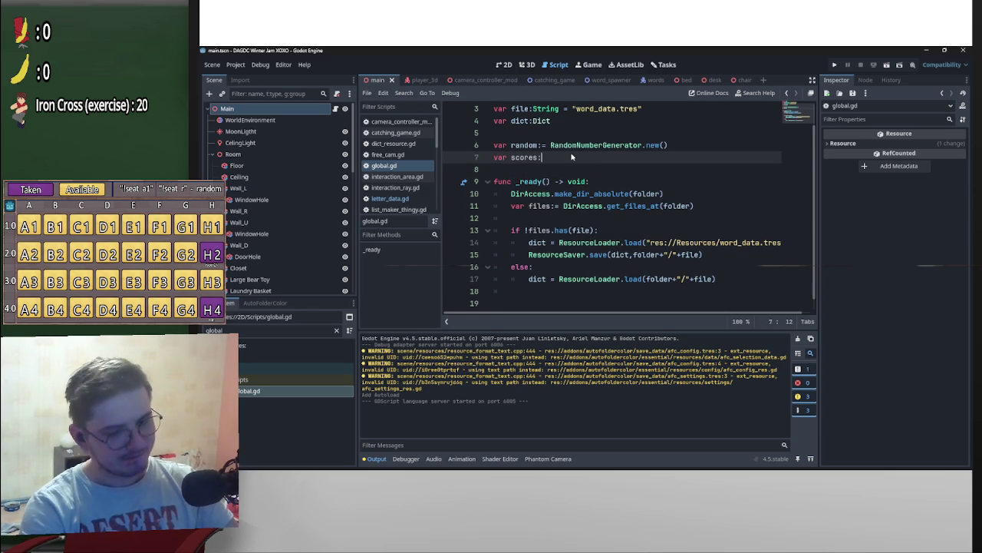
type("=")
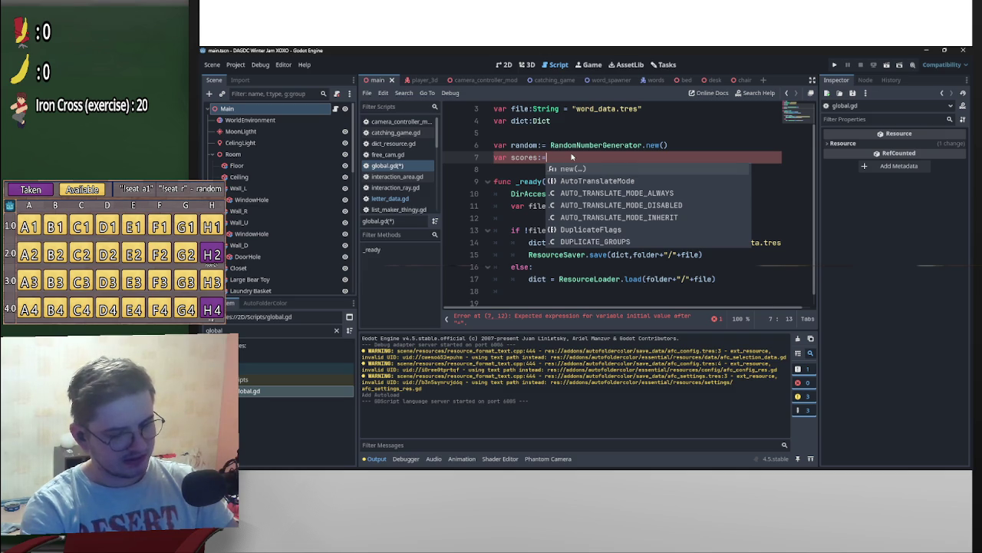
type("Dic")
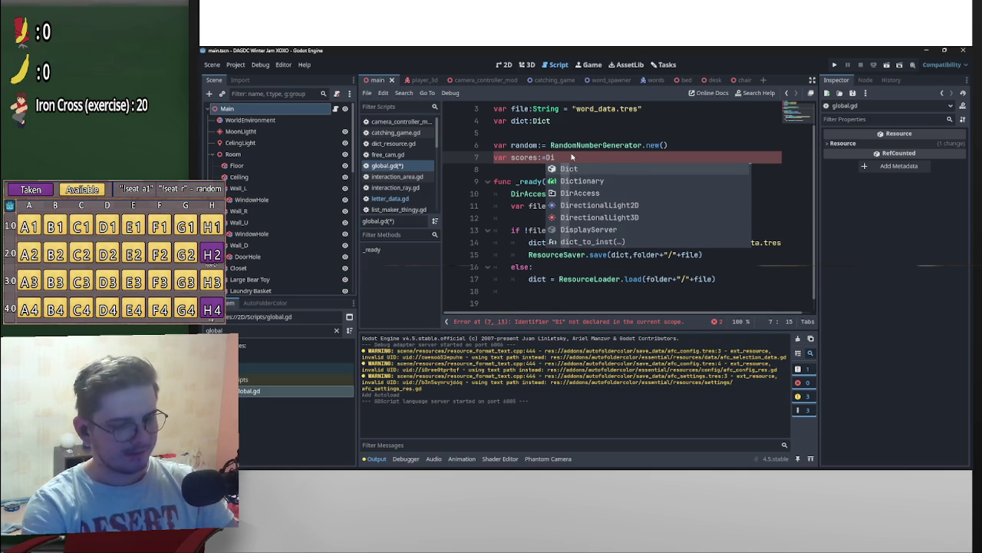
key("BackSpace")
key("BackSpace")
key("BackSpace")
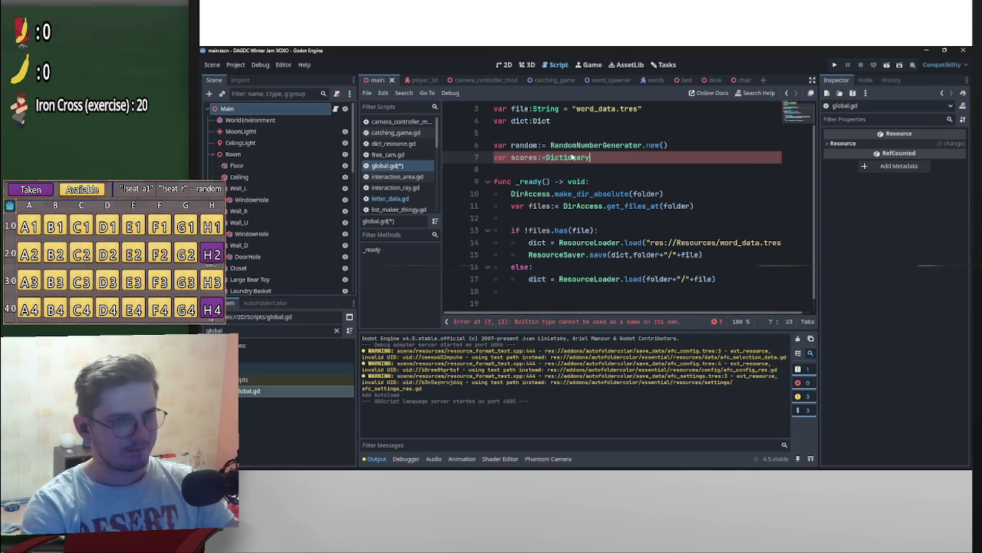
key("BackSpace")
type("D")
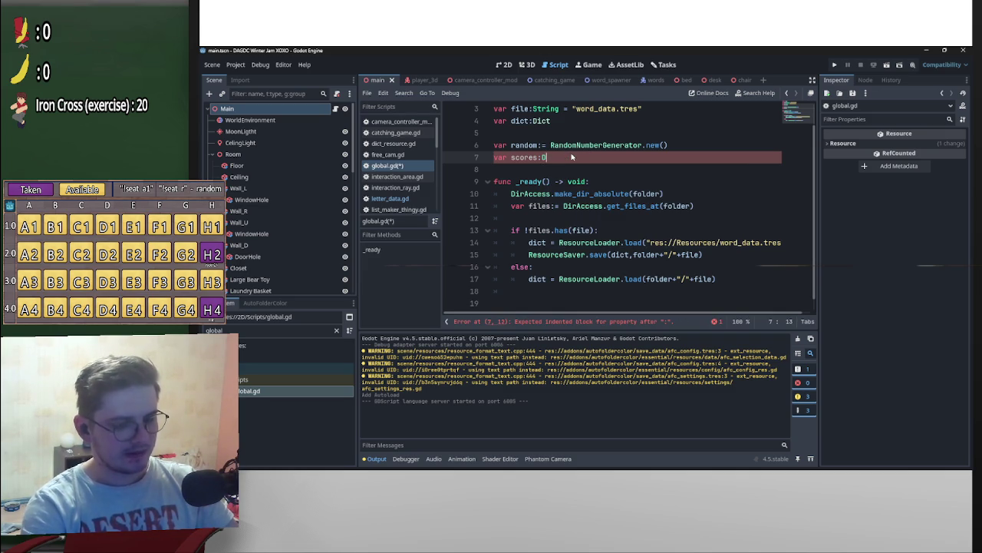
type("iction")
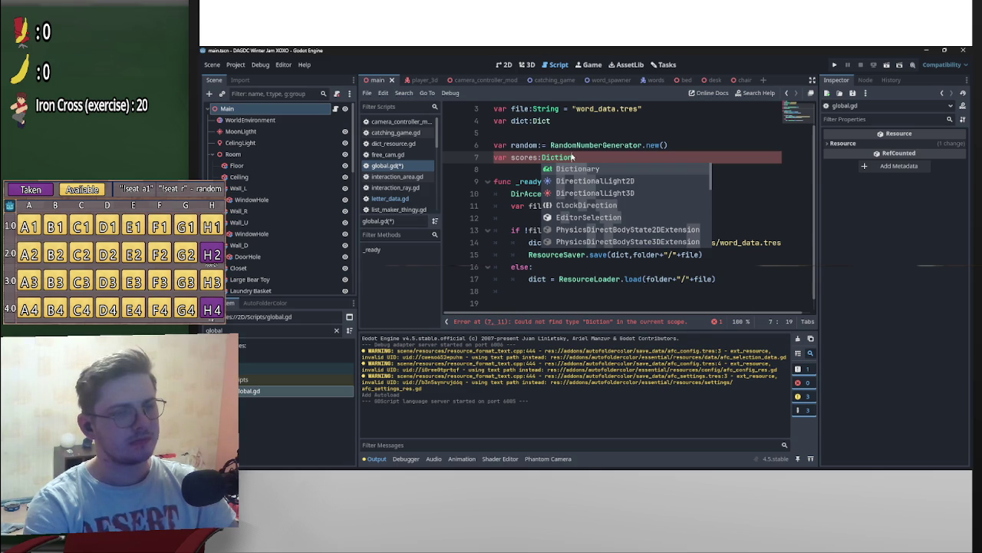
key("BackSpace")
key("BackSpace")
key("BackSpace")
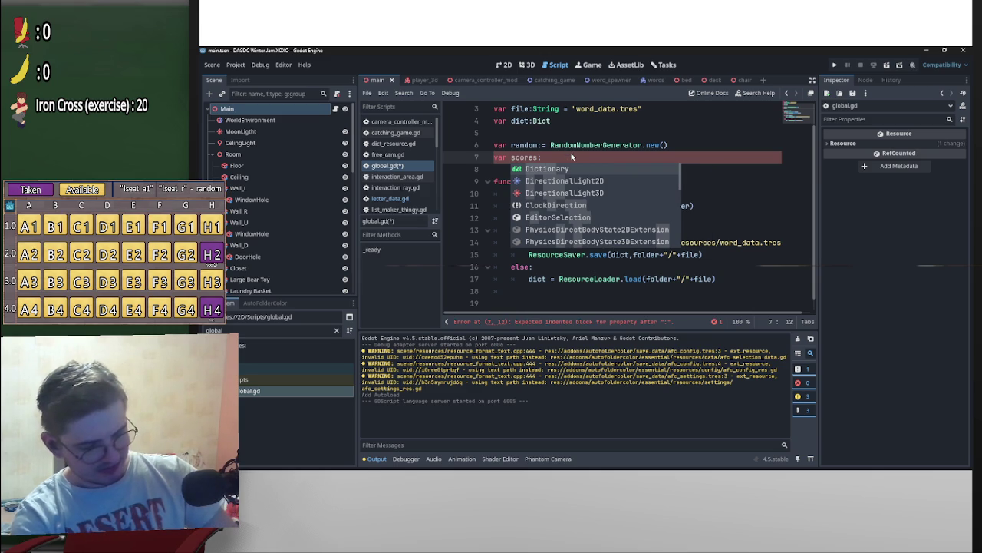
type("Arra")
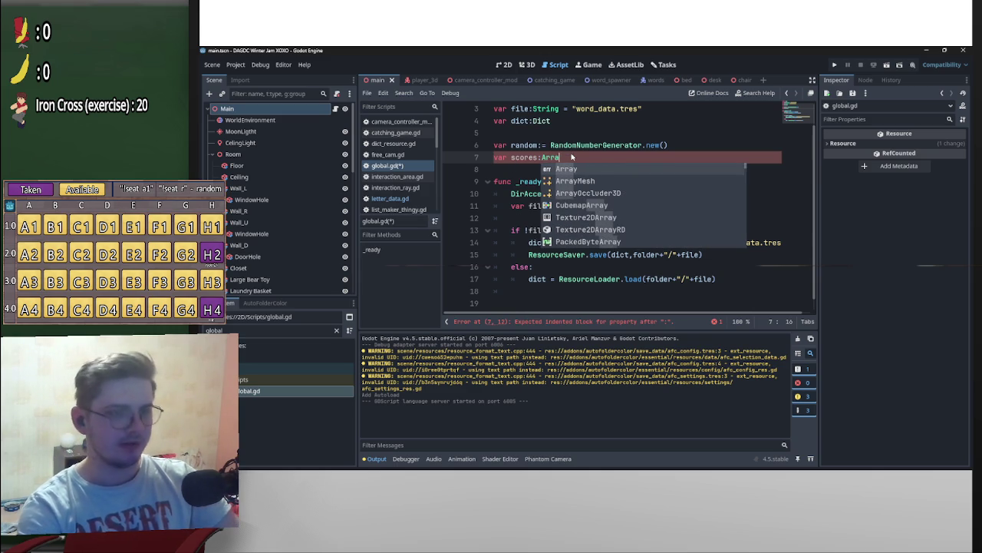
type("y[")
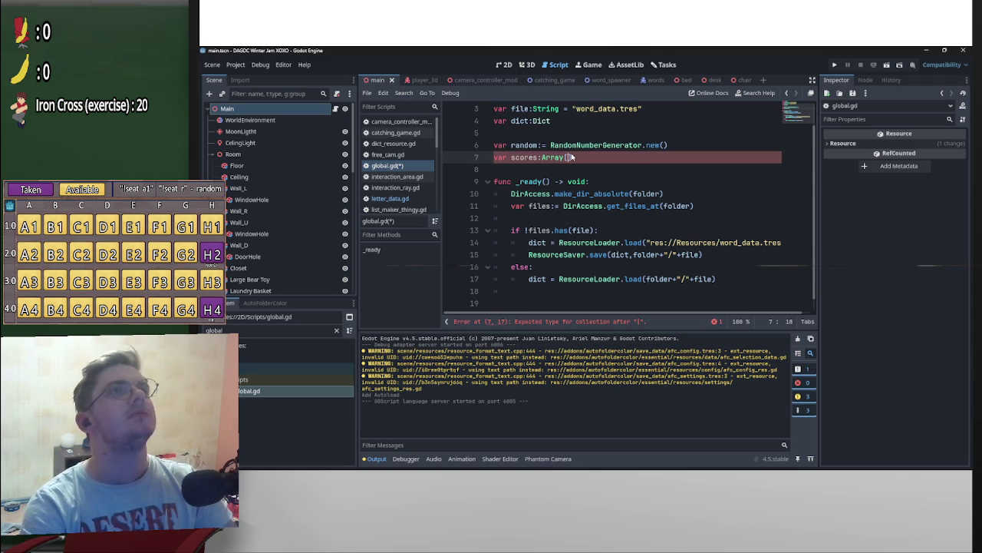
type("Letter")
key("Escape")
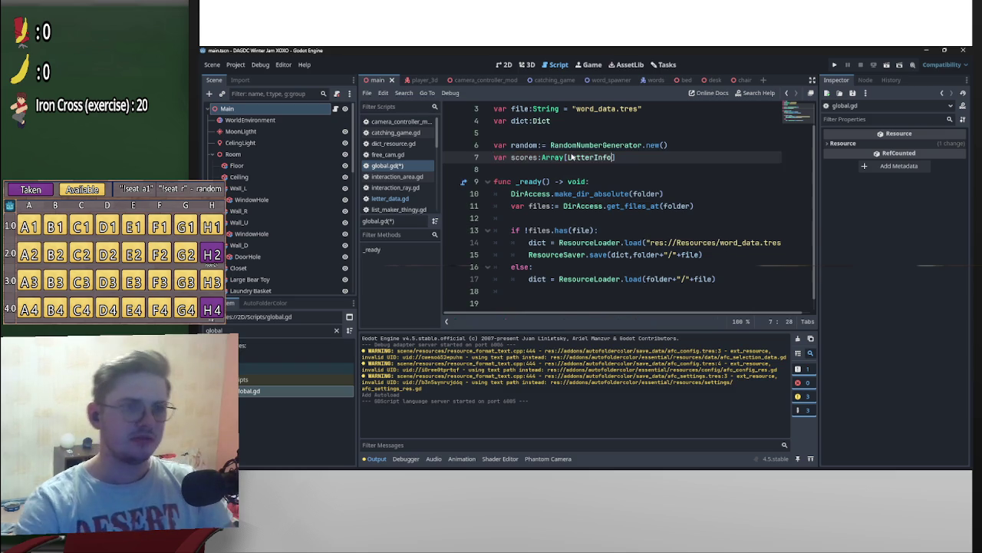
key("alt+Tab")
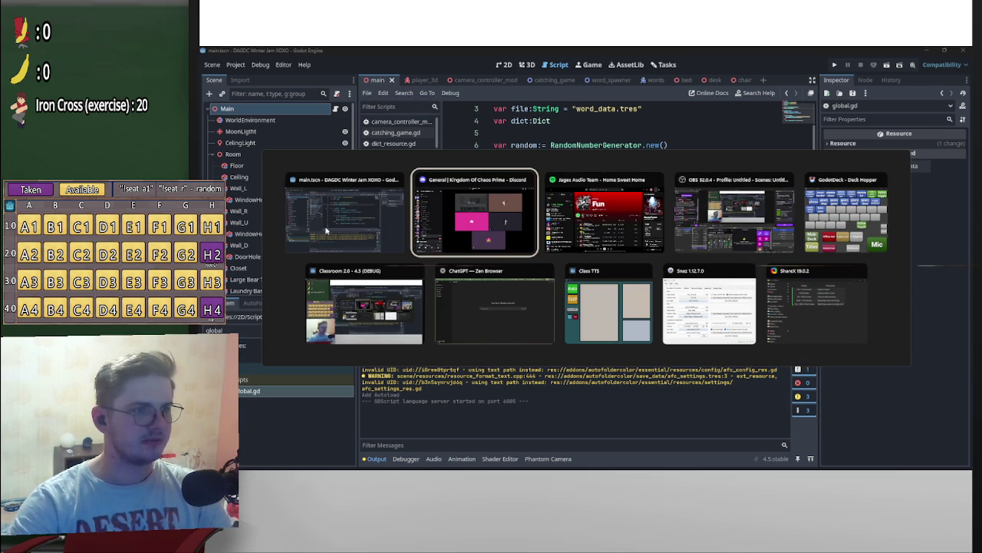
left_click(299, 228)
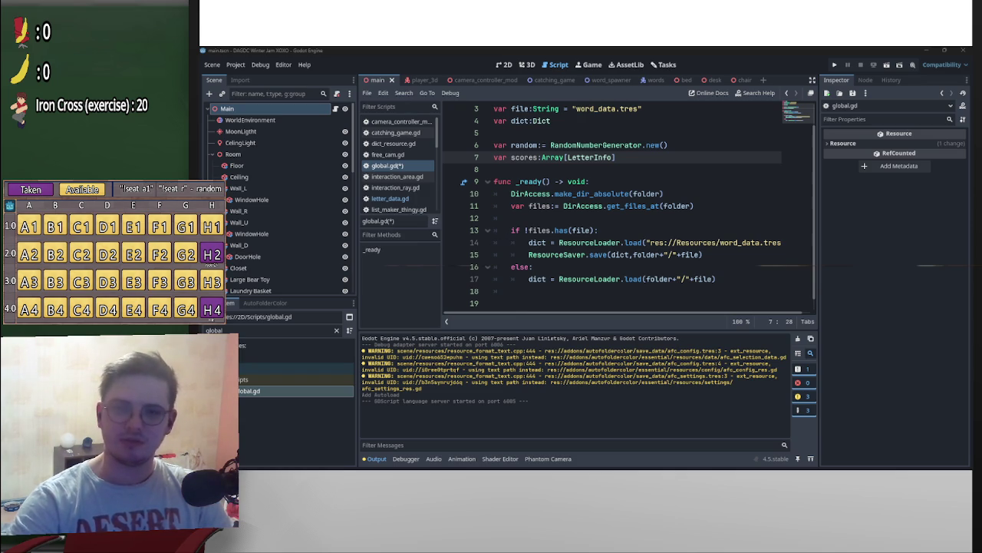
Step: Save global.gd with the new scores:Array[LetterInfo] declaration
left_click(653, 158)
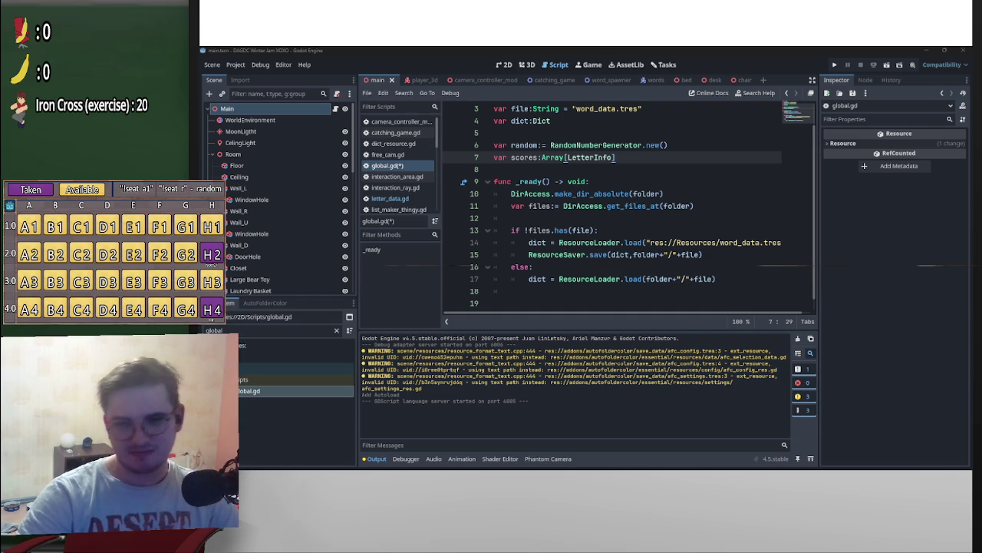
scroll(791, 257, "down", 1)
scroll(764, 242, "up", 2)
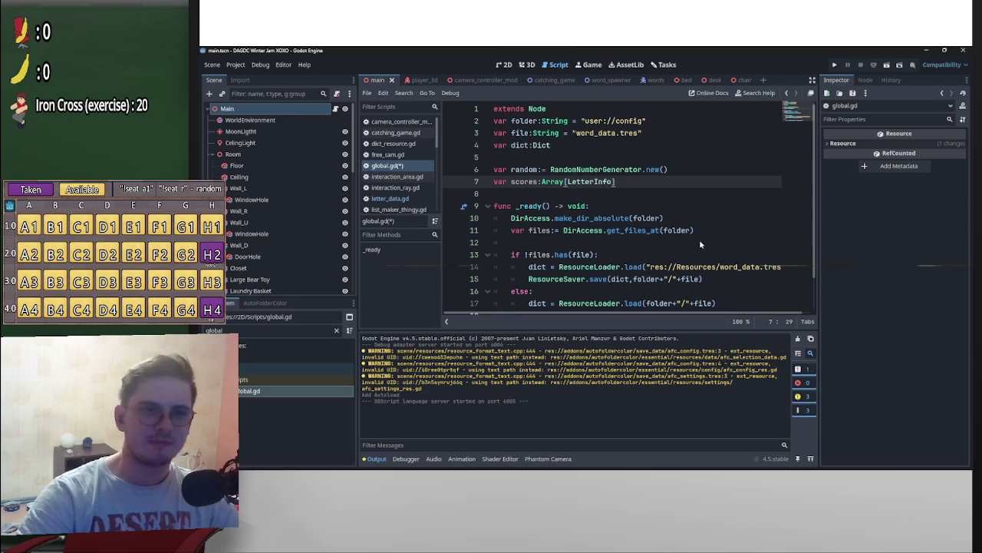
scroll(692, 244, "down", 1)
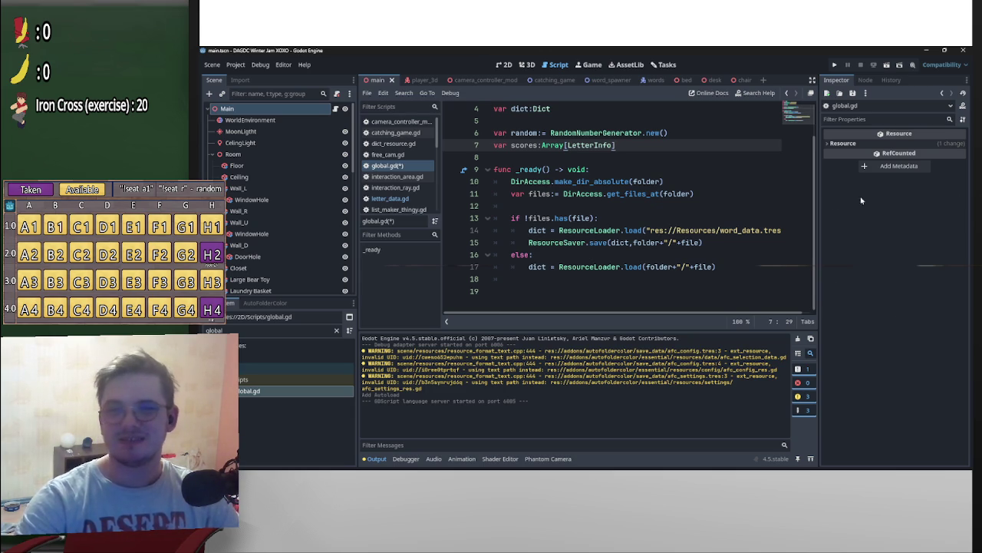
scroll(815, 258, "up", 1)
left_click(690, 194)
key("ctrl+s")
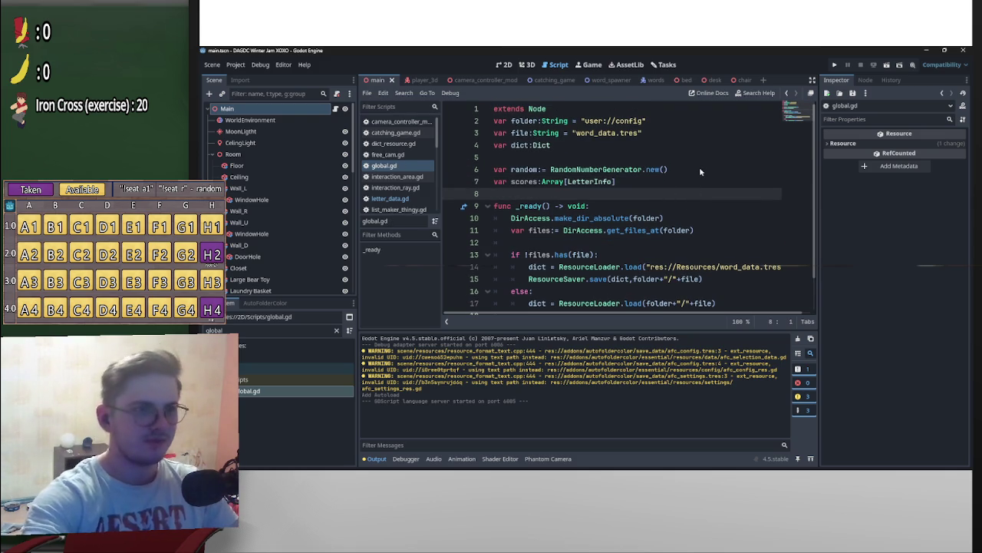
left_click(512, 121)
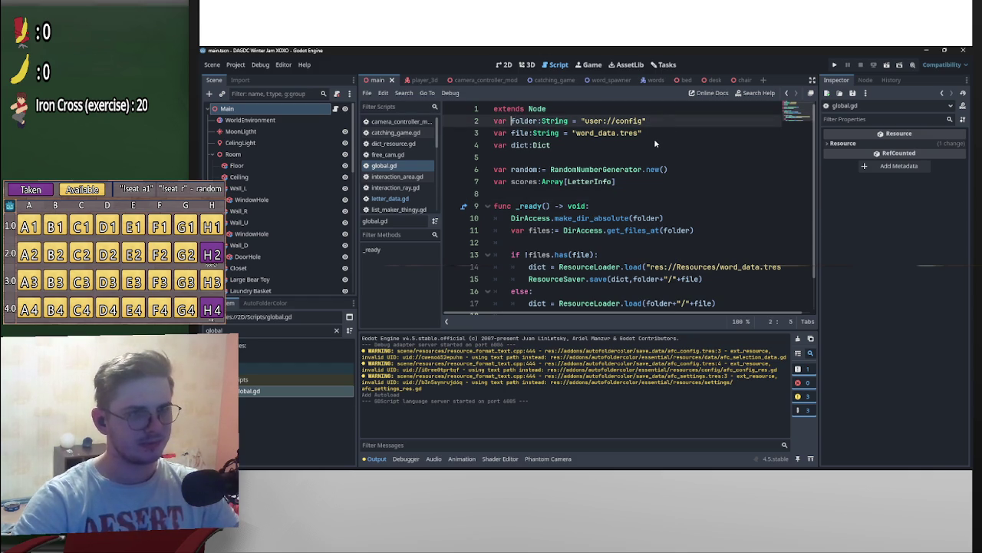
left_click(558, 159)
Step: Add 'var scores_folder:String = "user://scores"' on line 6, adapted from the folder declaration
key("Return")
key("Return")
key("Up")
type("var ")
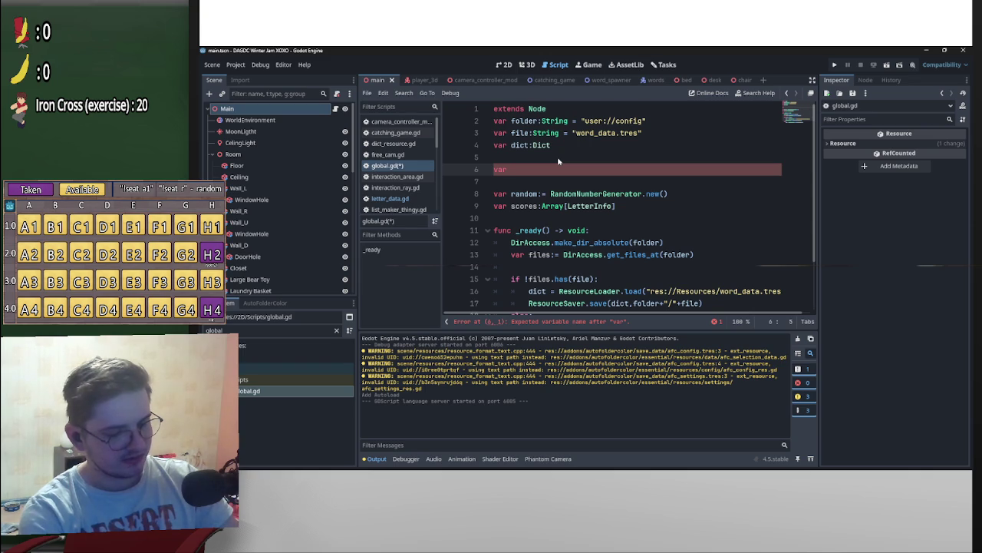
type("sco")
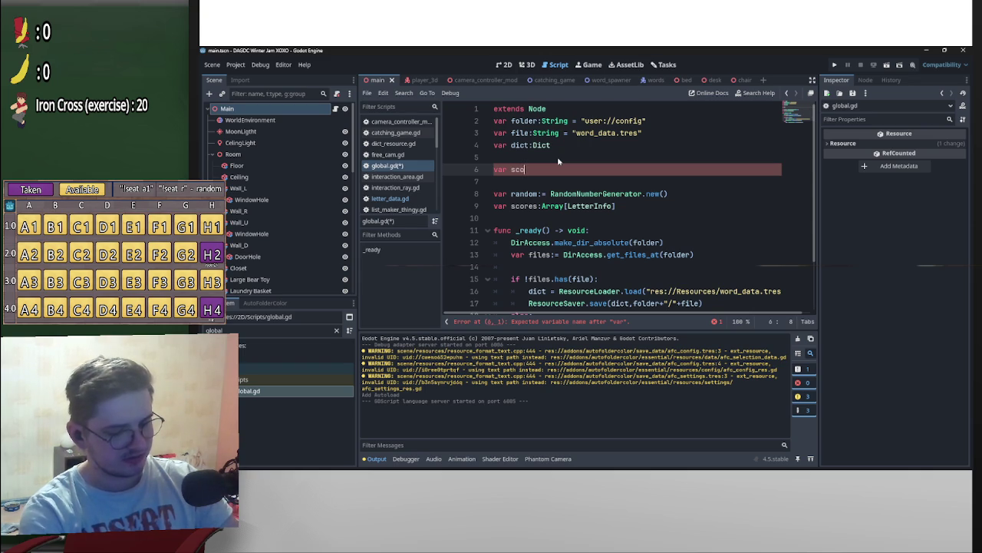
type("res_folder")
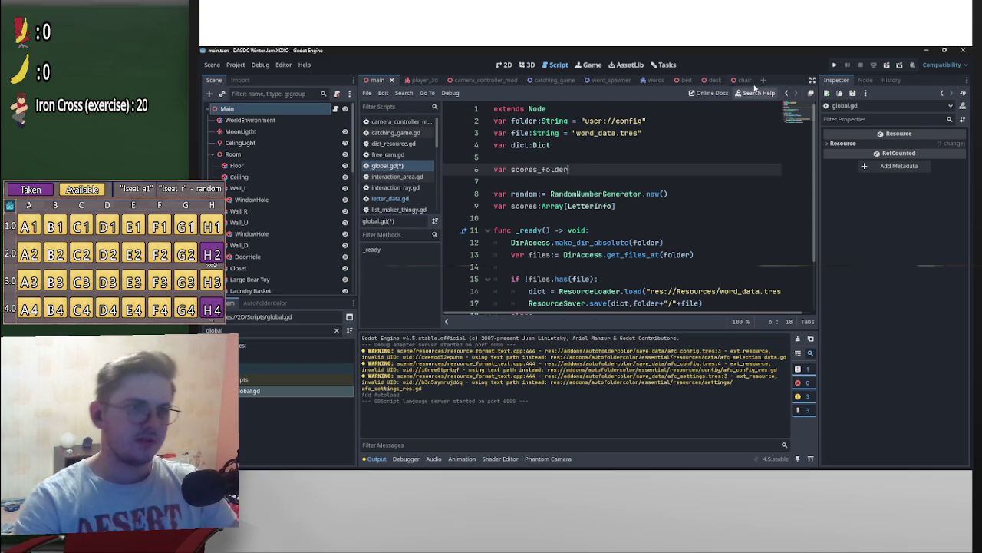
left_click_drag(658, 121, 542, 120)
key("ctrl+c")
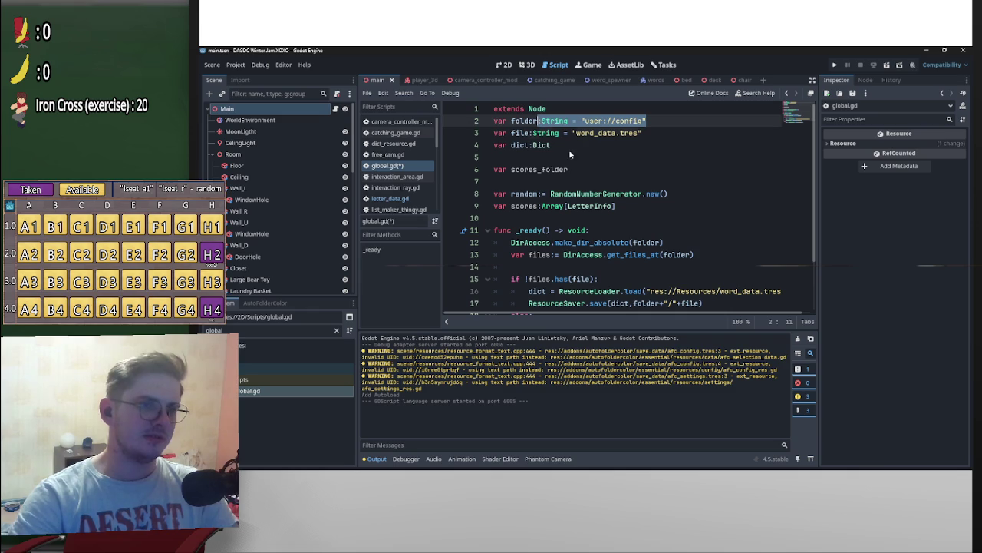
left_click(679, 170)
key("ctrl+v")
left_click_drag(673, 170, 648, 170)
type("scores")
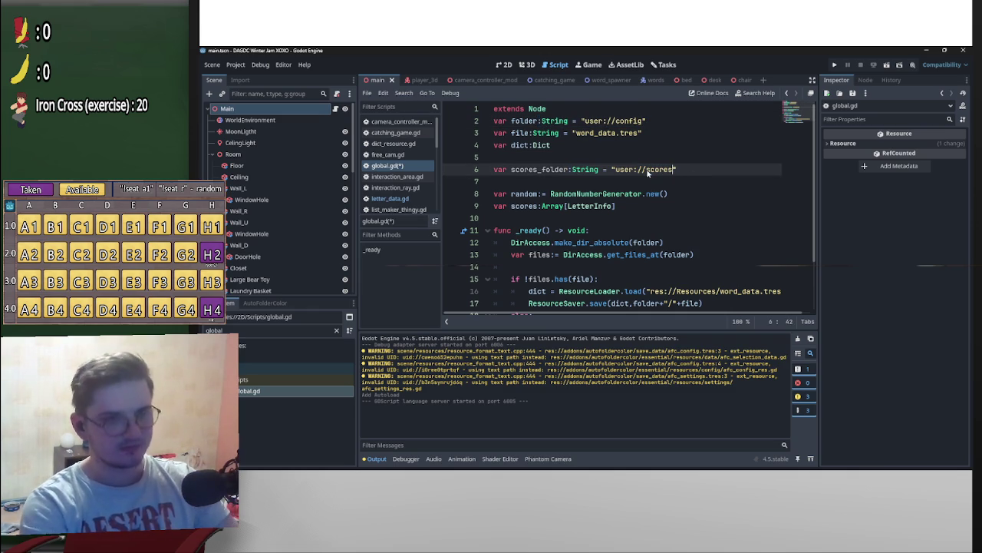
triple_click(596, 135)
left_click(727, 169)
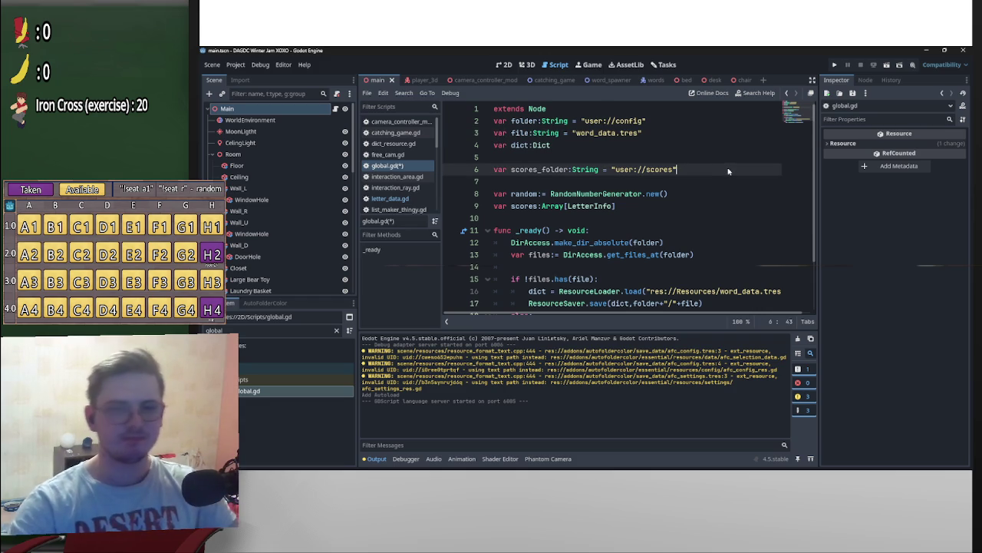
Step: Review global.gd and add blank lines after _ready's last line, line 19
scroll(729, 159, "down", 1)
scroll(729, 158, "up", 1)
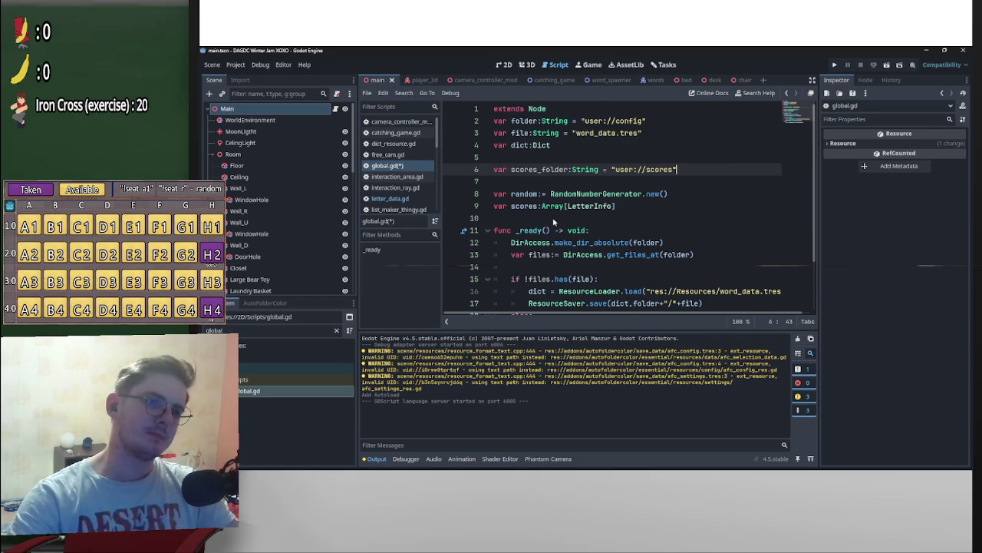
scroll(557, 223, "down", 2)
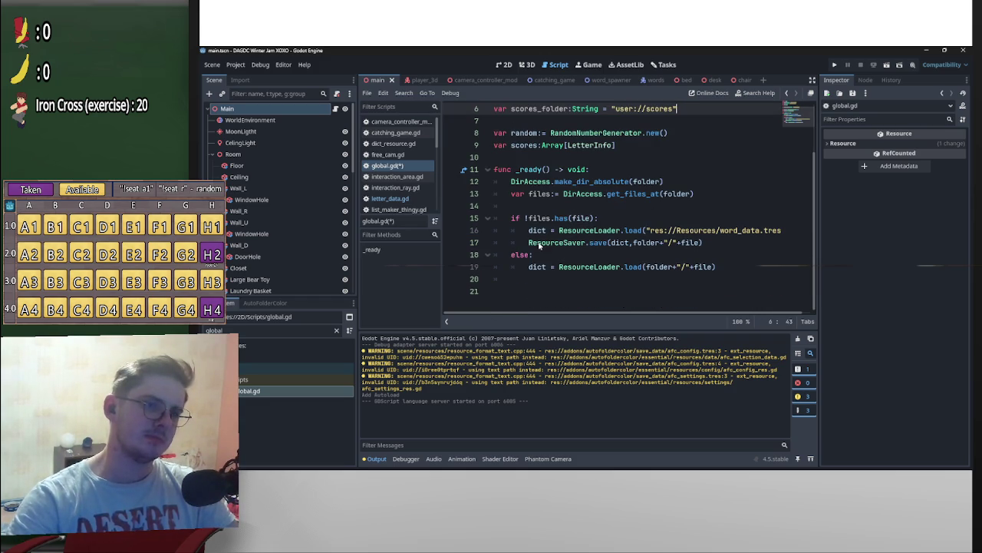
scroll(634, 175, "up", 2)
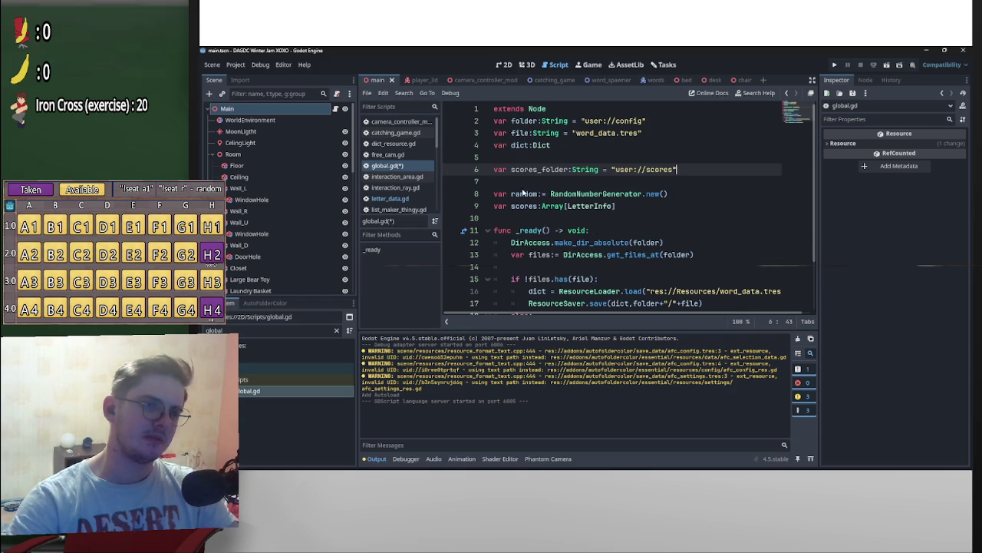
scroll(676, 212, "down", 2)
scroll(677, 212, "up", 2)
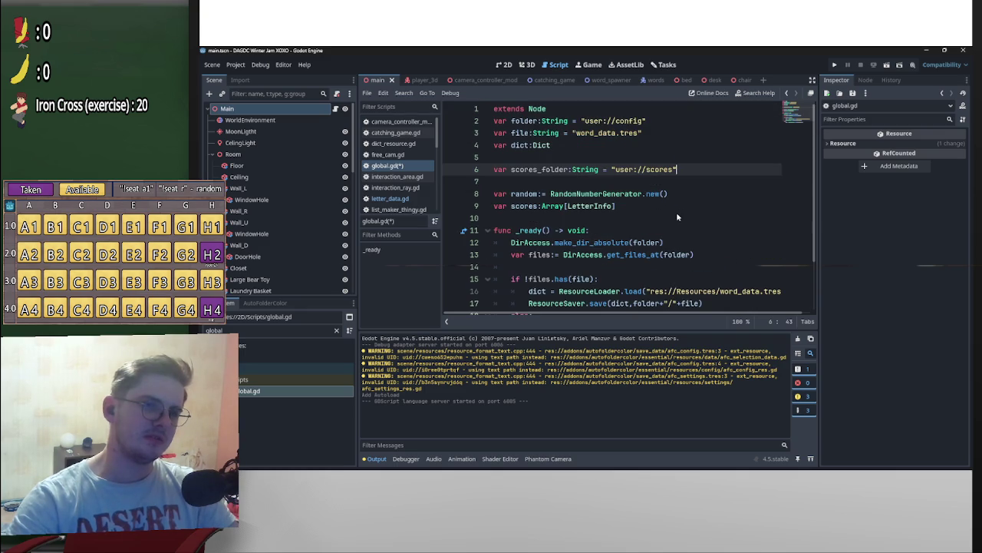
scroll(676, 212, "down", 2)
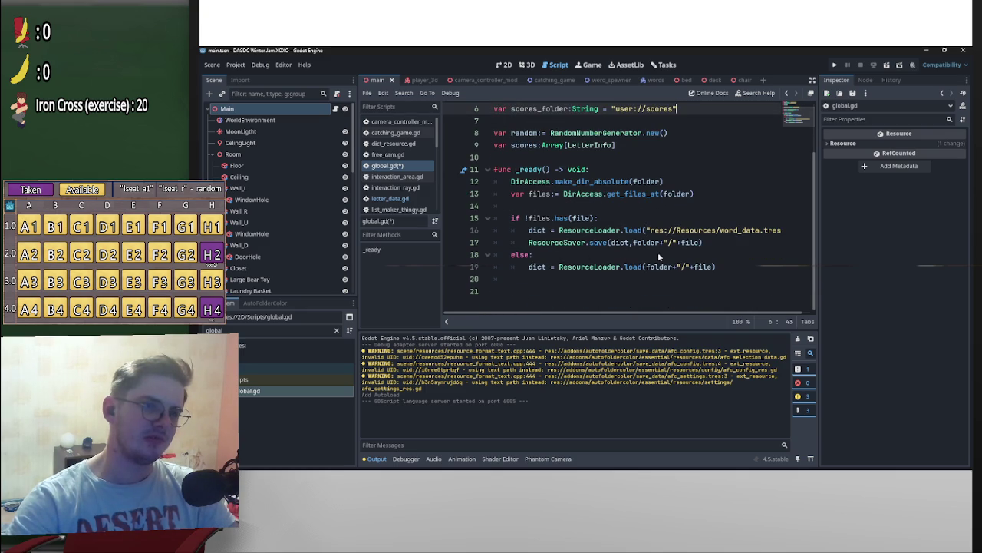
scroll(686, 218, "up", 2)
scroll(516, 258, "down", 2)
left_click(740, 267)
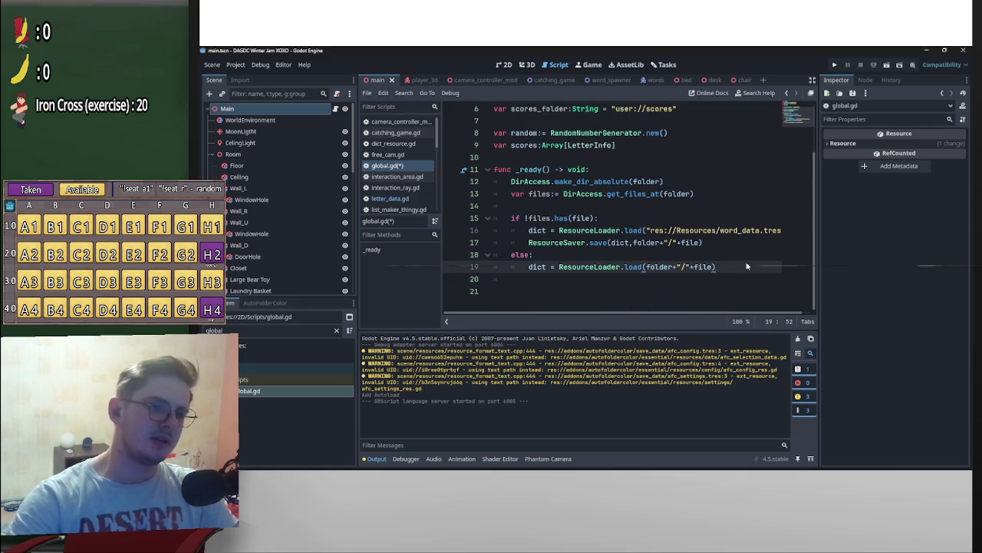
key("Return")
key("Return")
key("Return")
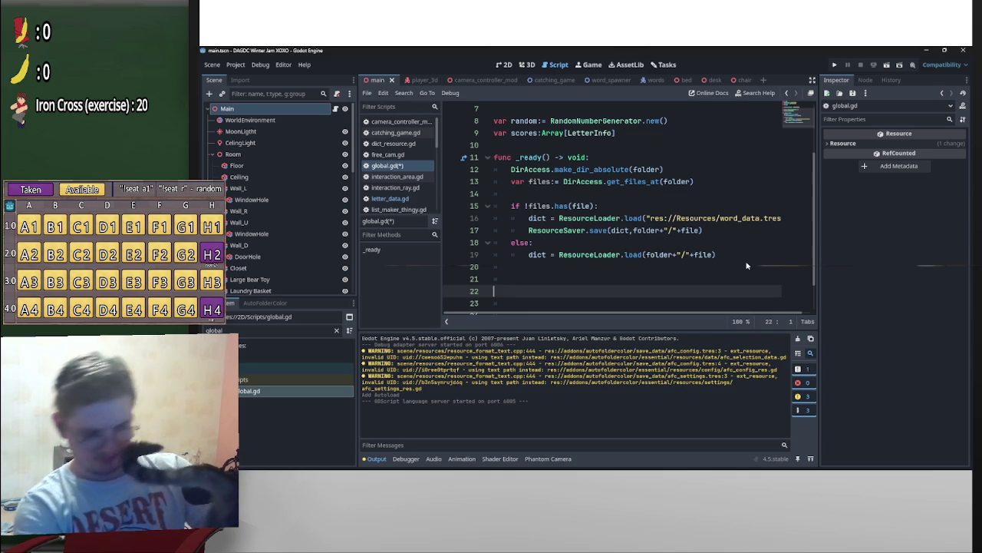
Step: Declare 'func _load_scores() -> void:' below _ready, leaving an empty body line above pass
key("Down")
type("func _")
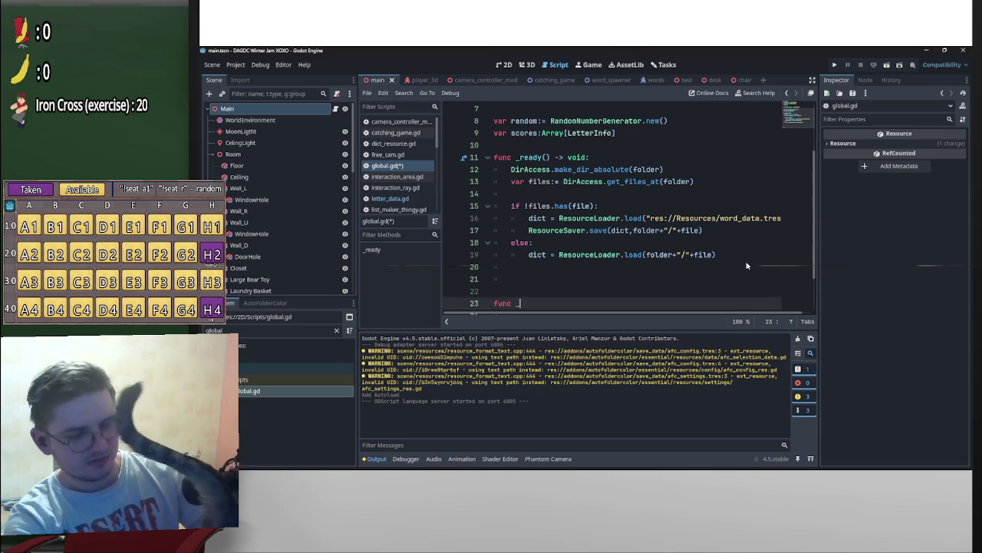
type("load_scored")
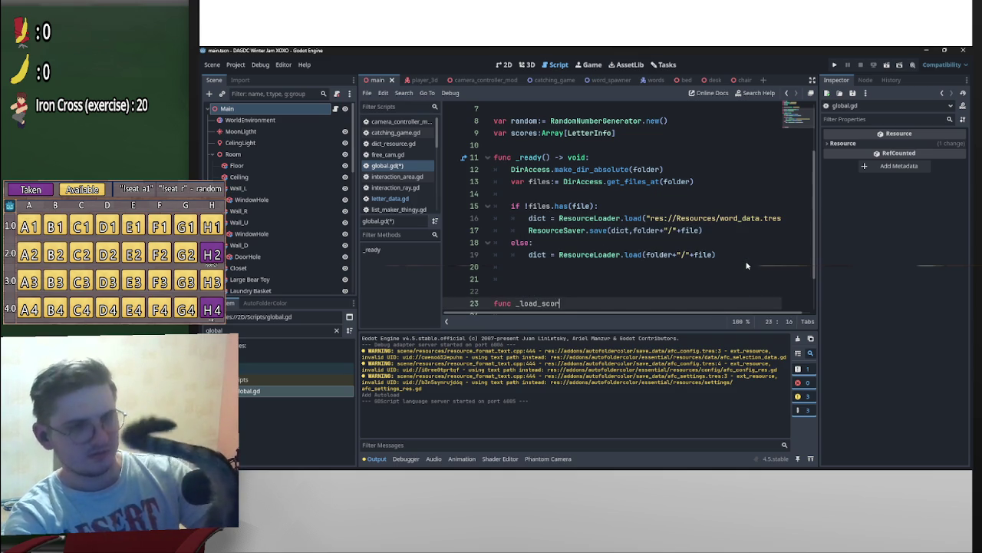
key("BackSpace")
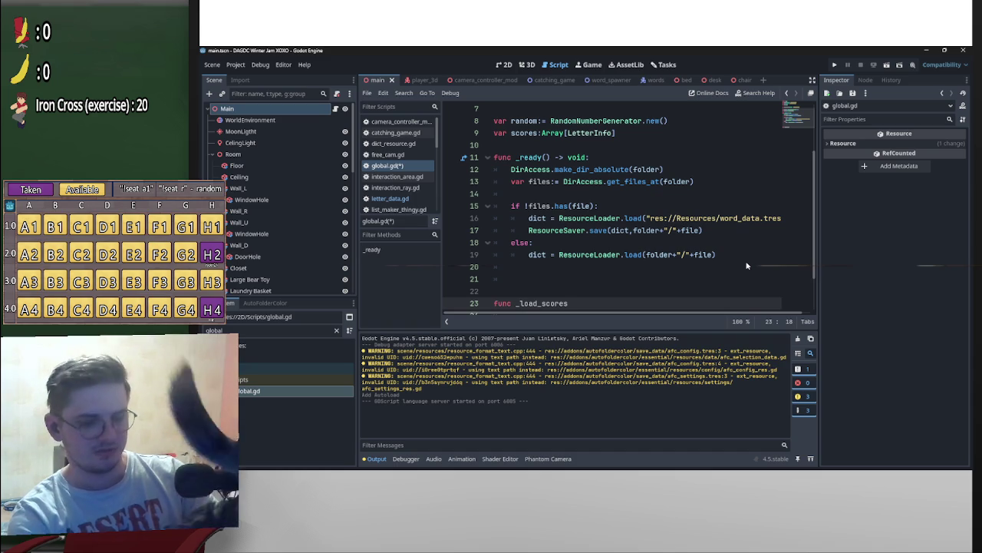
type("s() ")
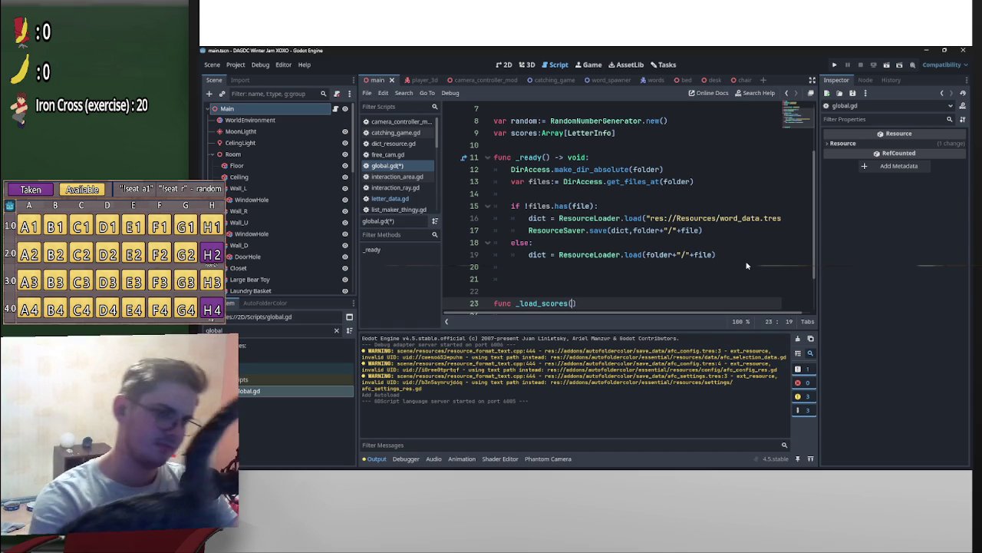
type("-")
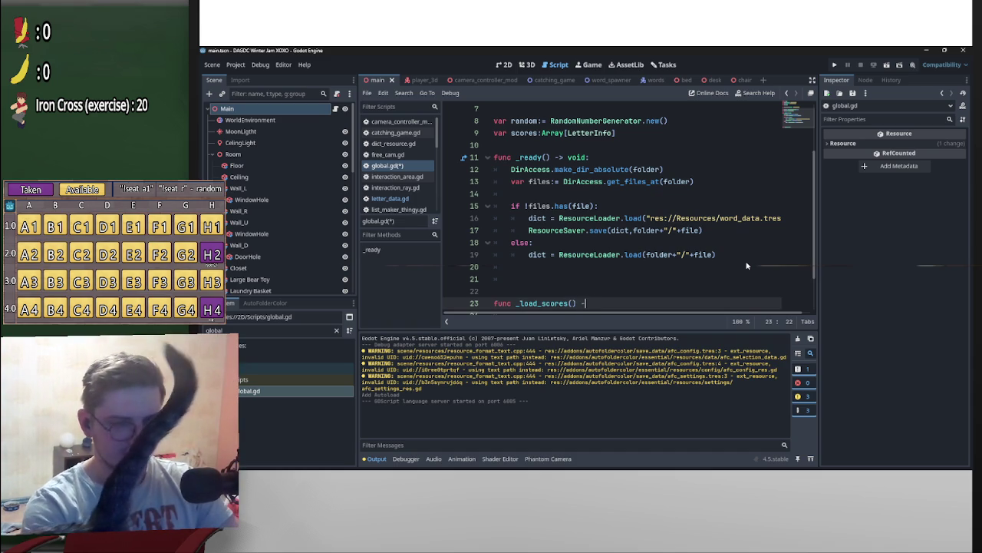
type("> void:")
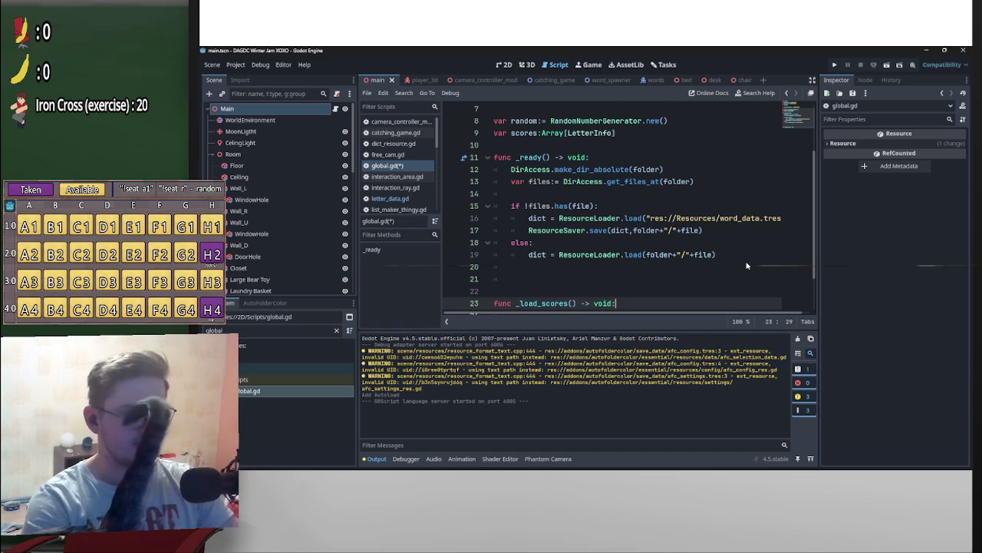
key("Return")
key("Return")
key("BackSpace")
key("BackSpace")
key("Up")
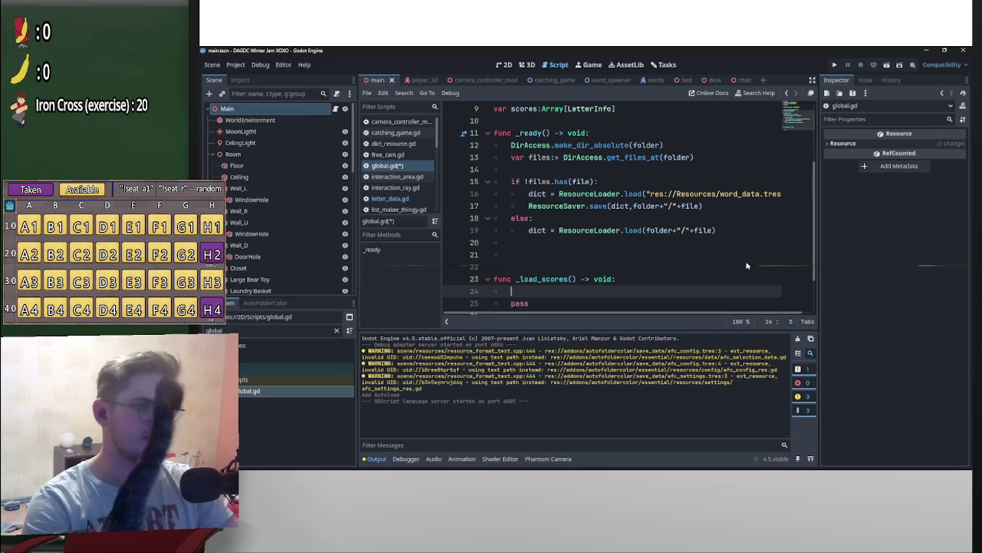
key("Down")
key("Down")
key("Up")
key("Up")
key("Down")
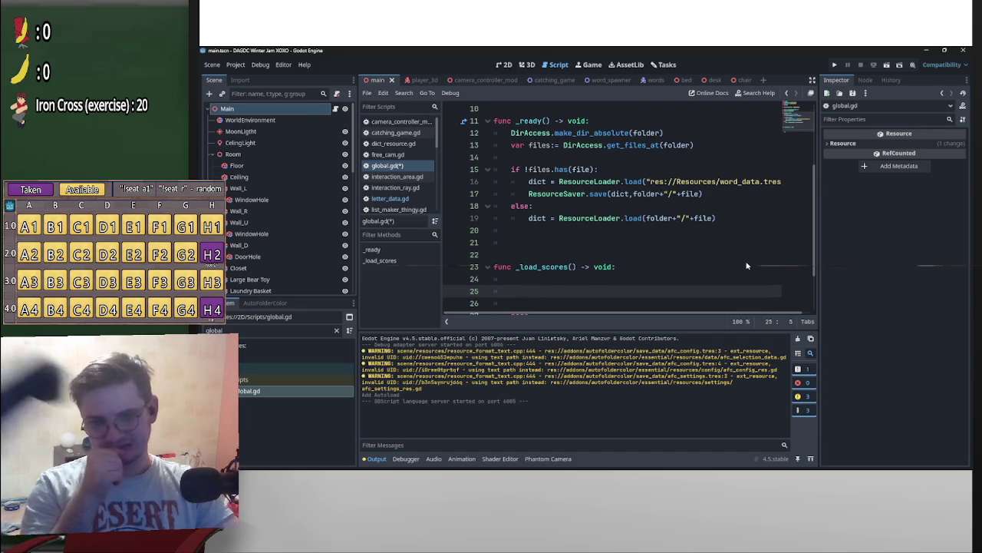
Step: Copy the make_dir_absolute call from _ready into _load_scores, changing its argument to scores_folder
left_click_drag(663, 133, 511, 133)
key("ctrl+c")
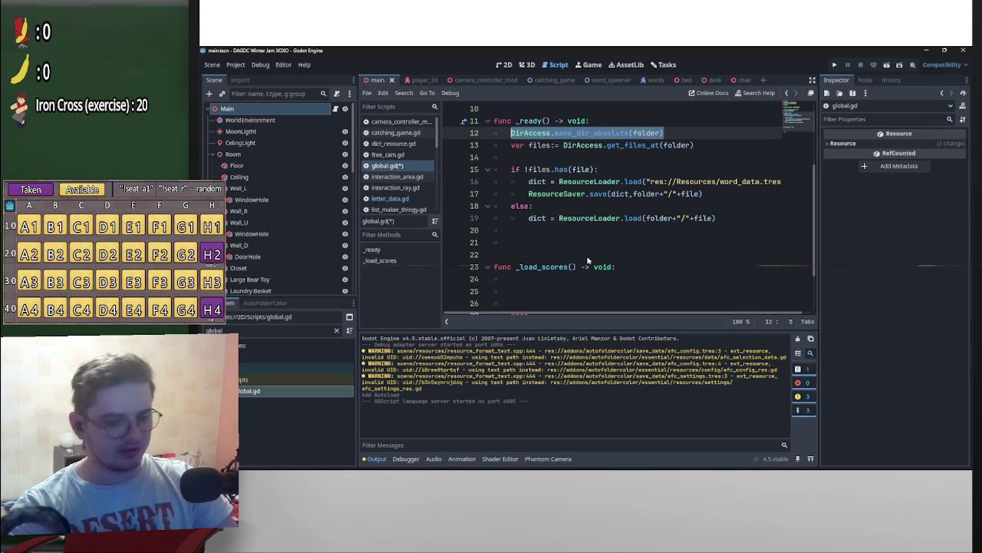
left_click(549, 288)
key("ctrl+v")
left_click(634, 292)
type("scores_")
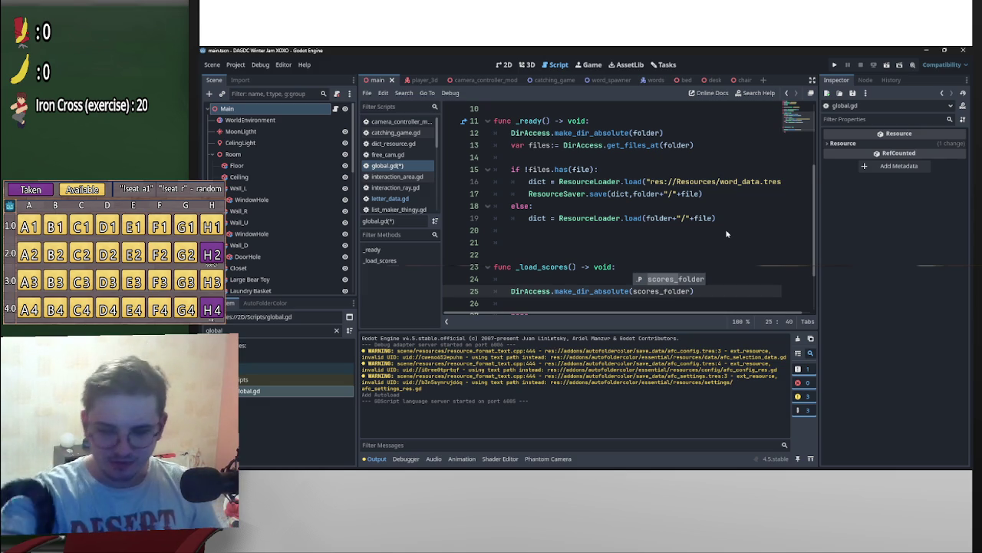
Step: Tidy the blank lines below make_dir_absolute, removing the extra one and leaving empty line 26
scroll(674, 231, "down", 2)
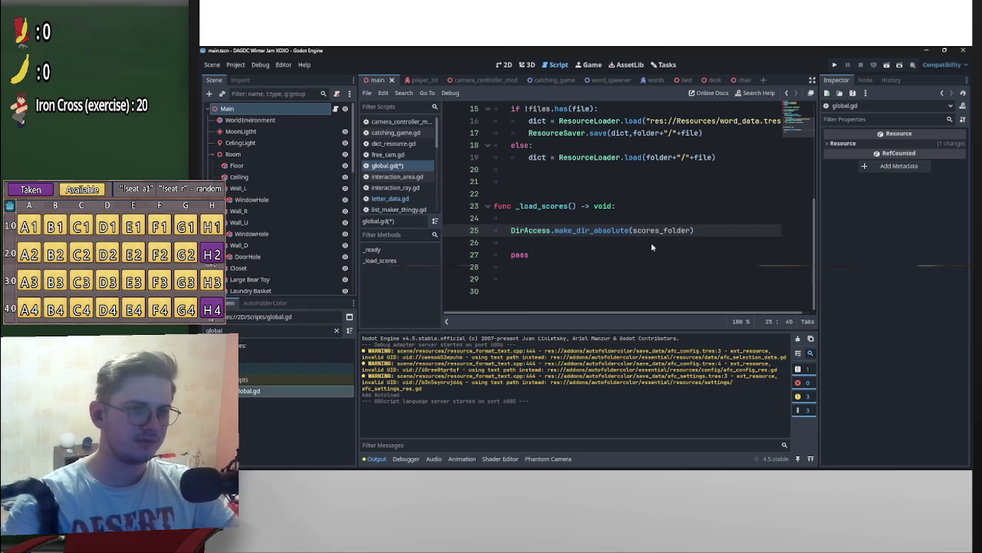
left_click(652, 247)
scroll(654, 256, "up", 5)
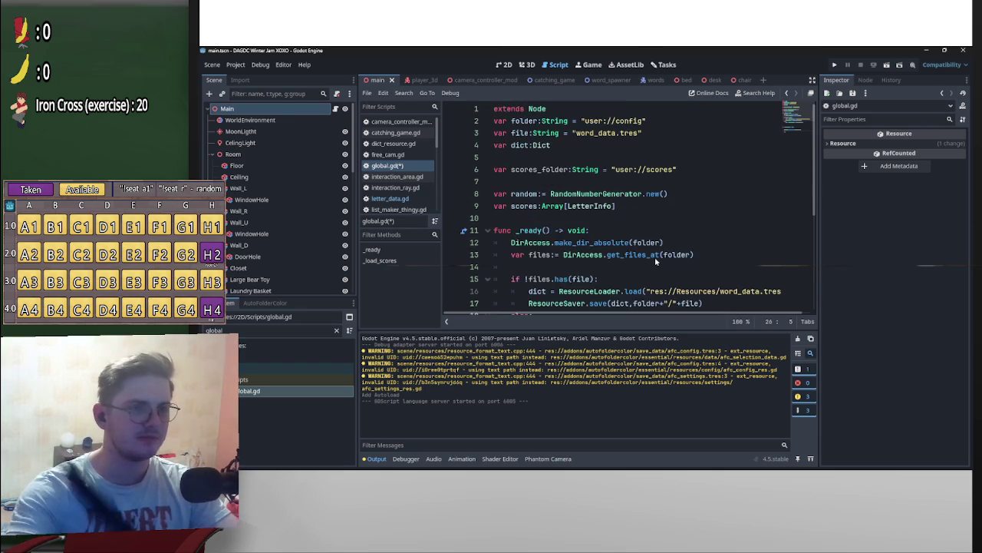
scroll(607, 262, "down", 4)
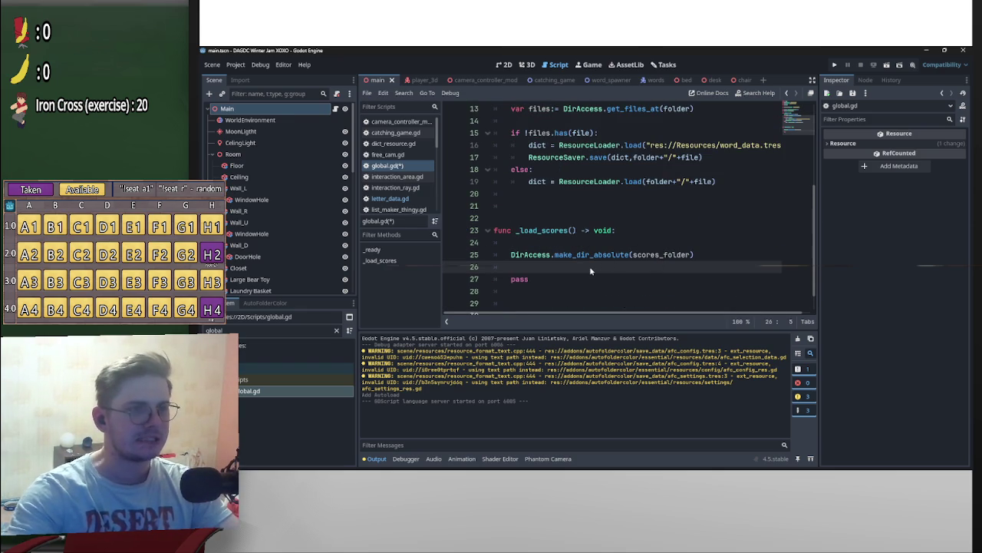
mouse_move(588, 257)
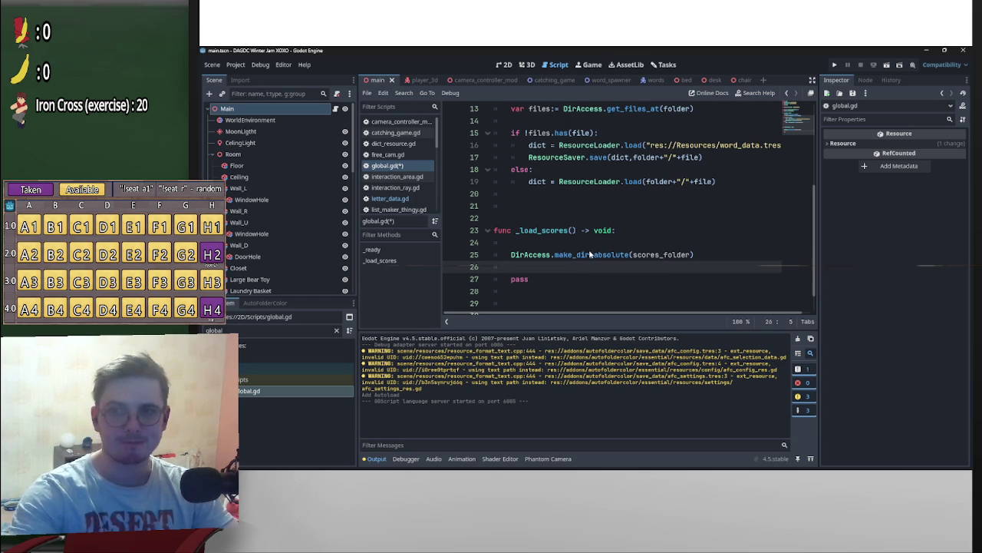
key("Return")
key("Return")
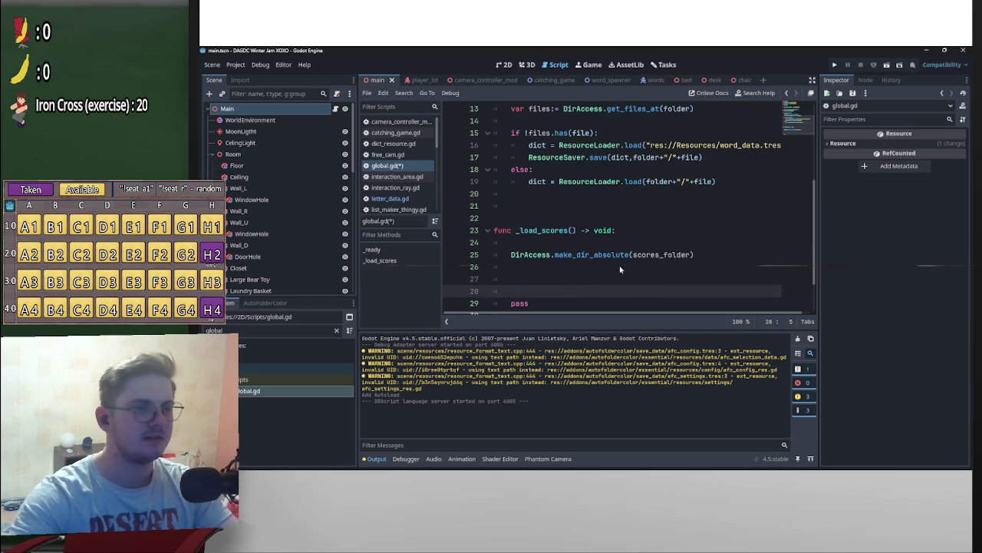
left_click(609, 244)
key("ctrl+shift+k")
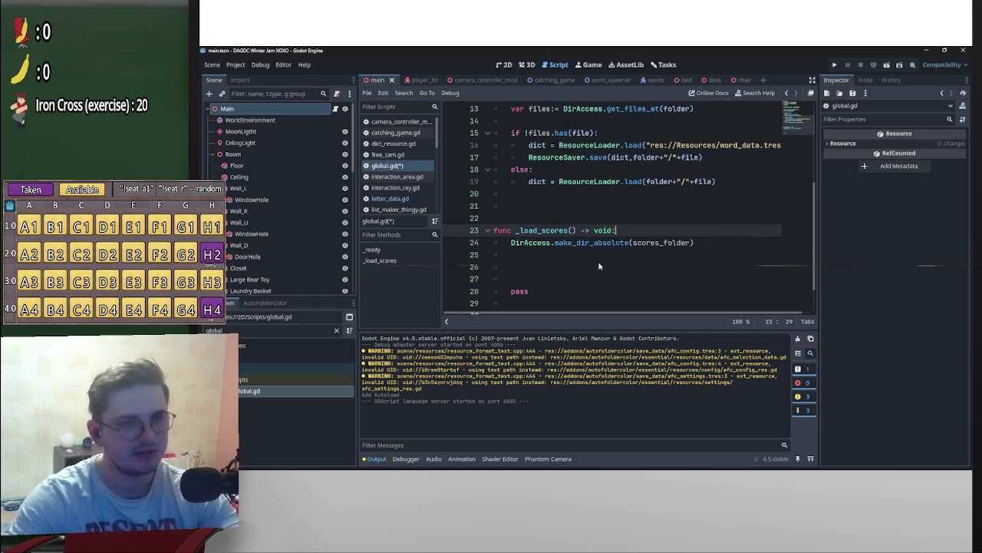
left_click(598, 263)
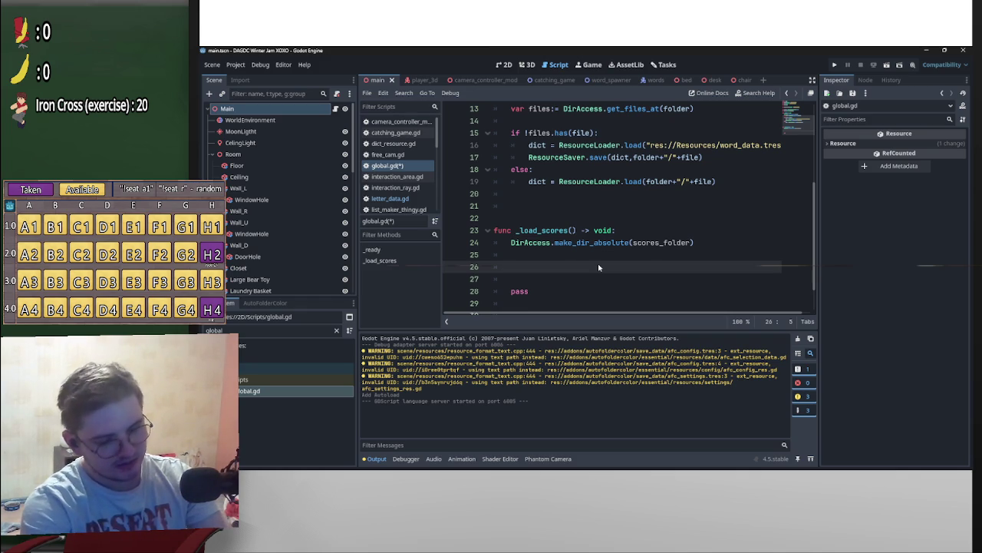
Step: Write DirAccess.get_files_at(scores_folder) on line 26, keeping scores_folder as make_dir_absolute's argument
type("DirAcc")
key("Return")
type(".ge")
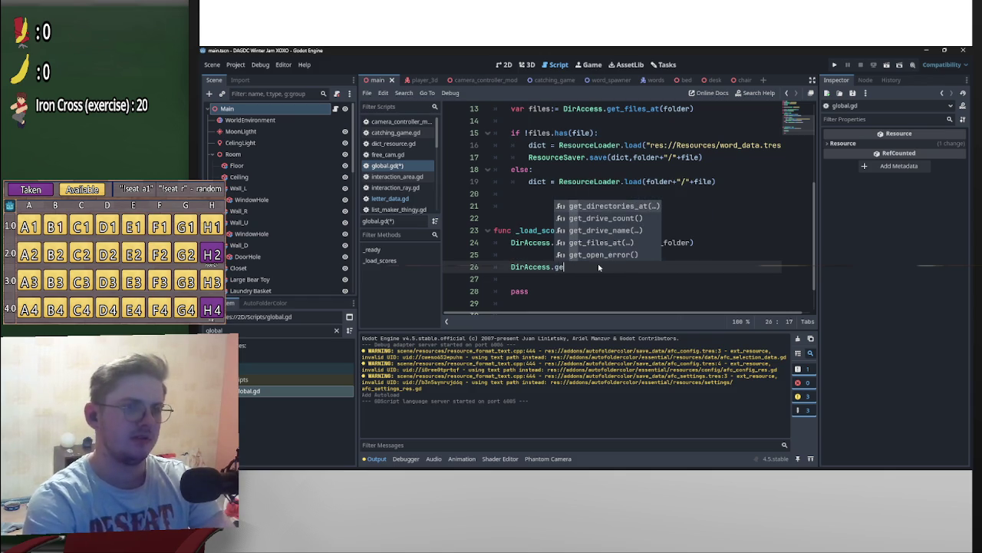
key("Down")
key("Down")
key("Down")
key("Return")
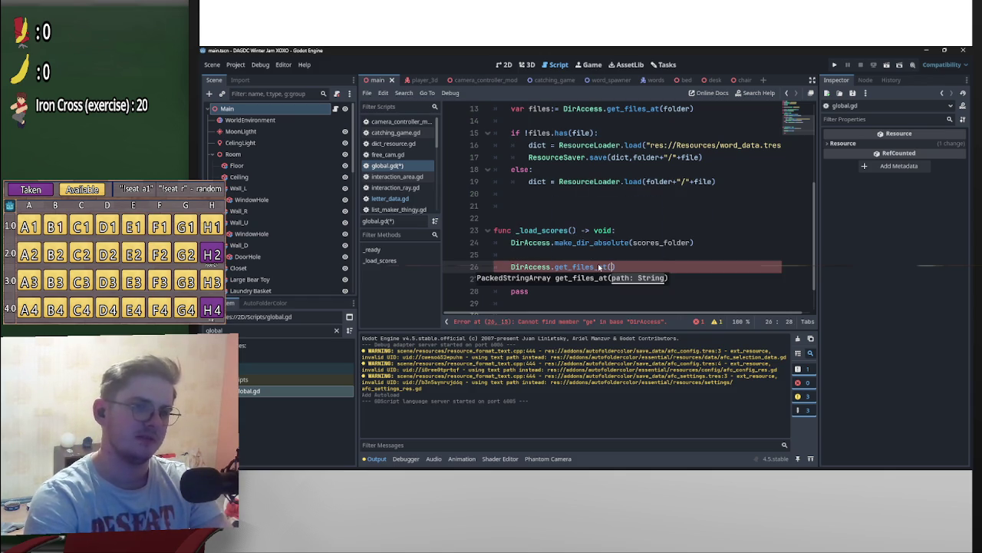
left_click(689, 243)
double_click(658, 243)
left_click_drag(658, 243, 612, 267)
key("ctrl+c")
left_click(634, 243)
key("ctrl+v")
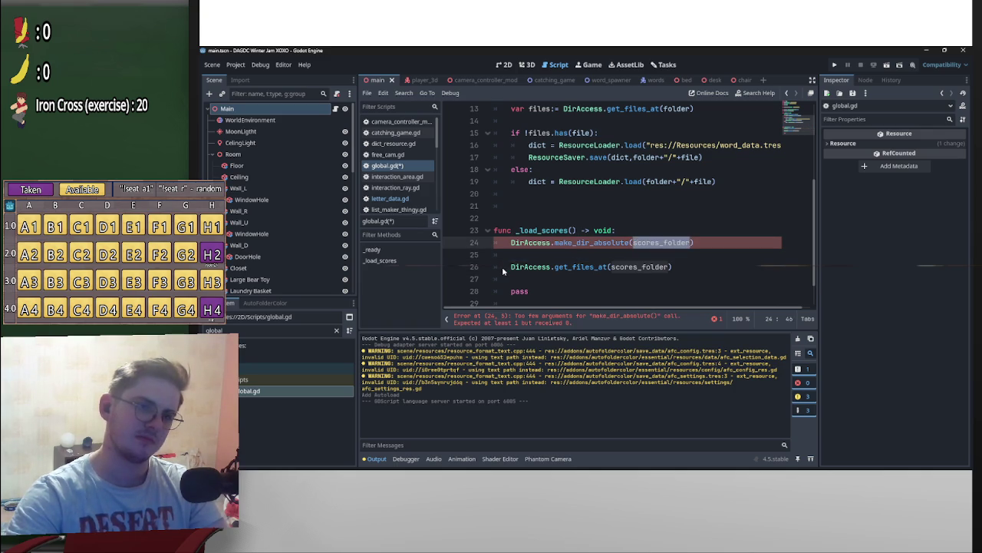
Step: Store the result in var files := and add blank lines below it
left_click(511, 268)
type("var ")
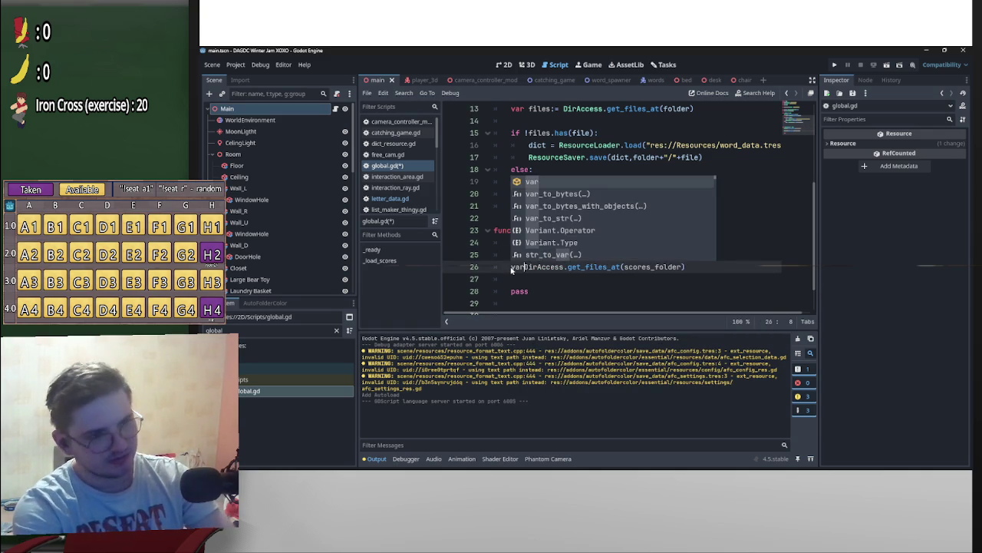
type("files")
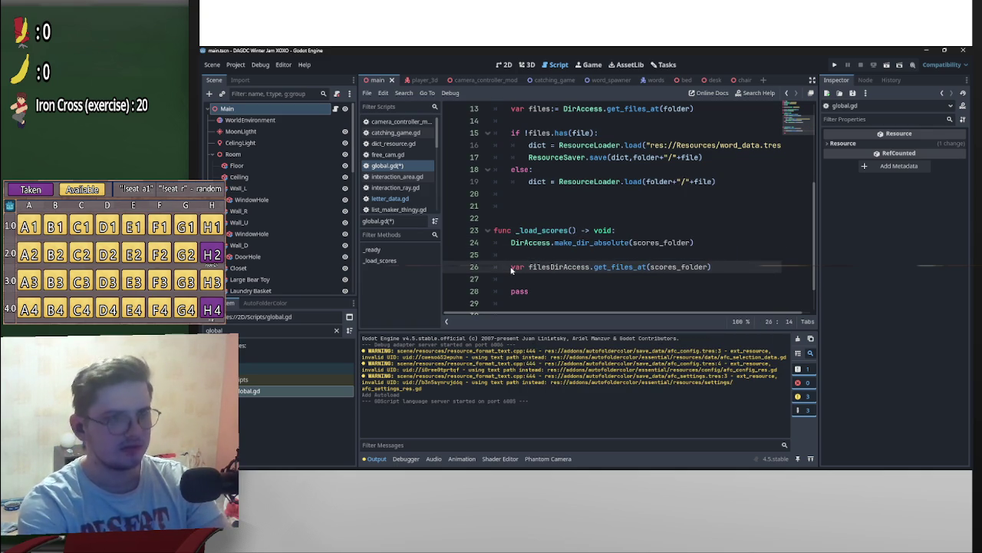
scroll(499, 270, "up", 4)
scroll(531, 223, "down", 5)
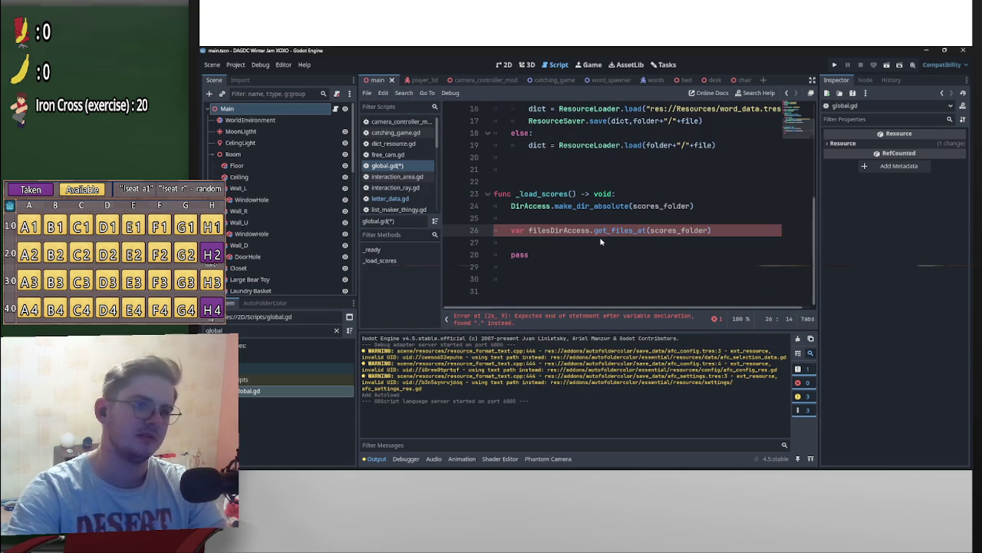
type(":=")
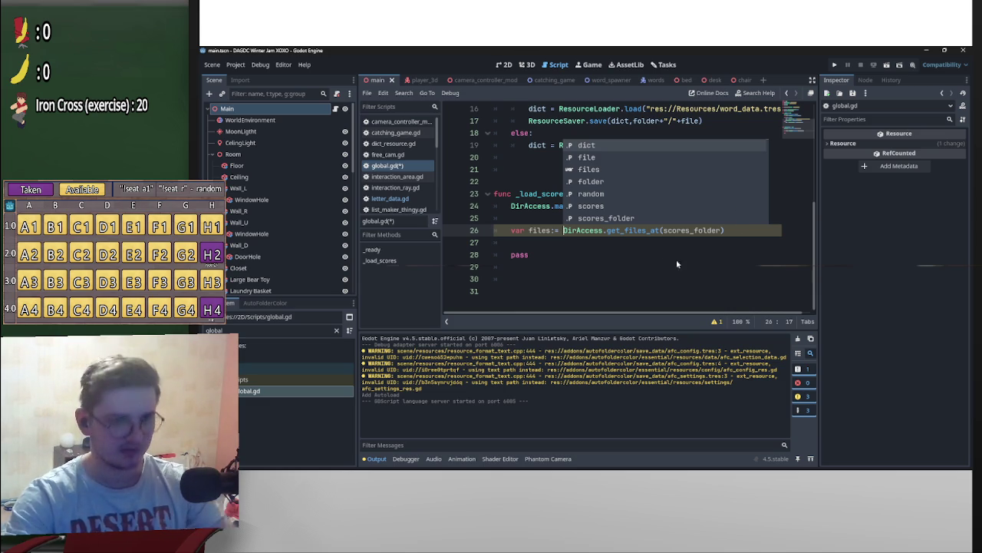
left_click(660, 242)
key("Return")
key("Return")
key("Up")
key("Up")
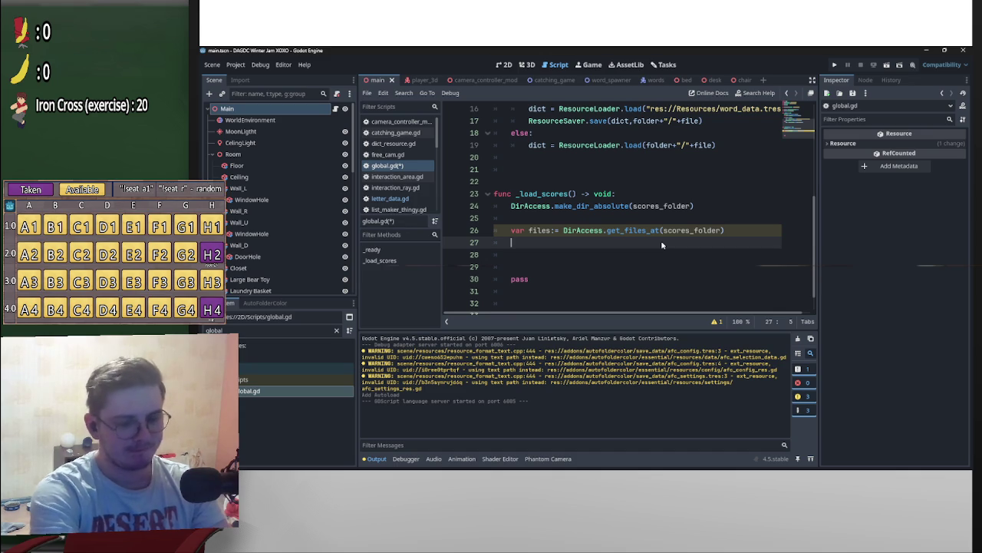
Step: Add a for file in files: loop calling ResourceLoader.load(scores_folder+"/"+file) on each file
type("for ")
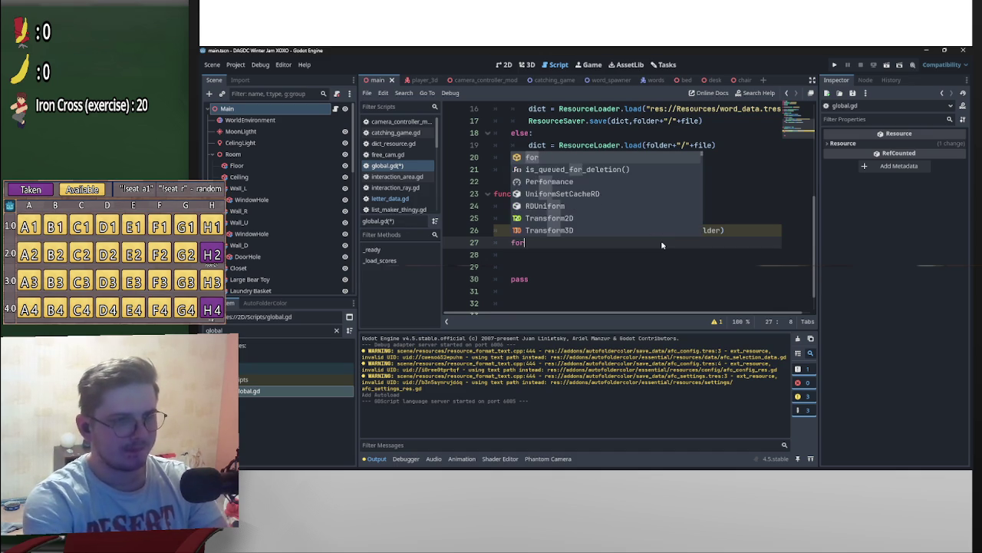
type("file")
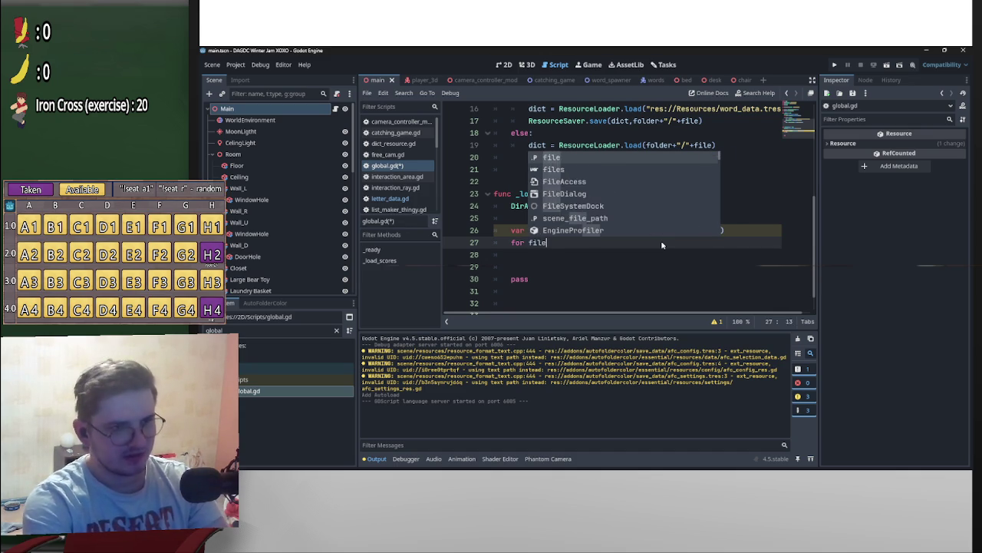
type(" in files")
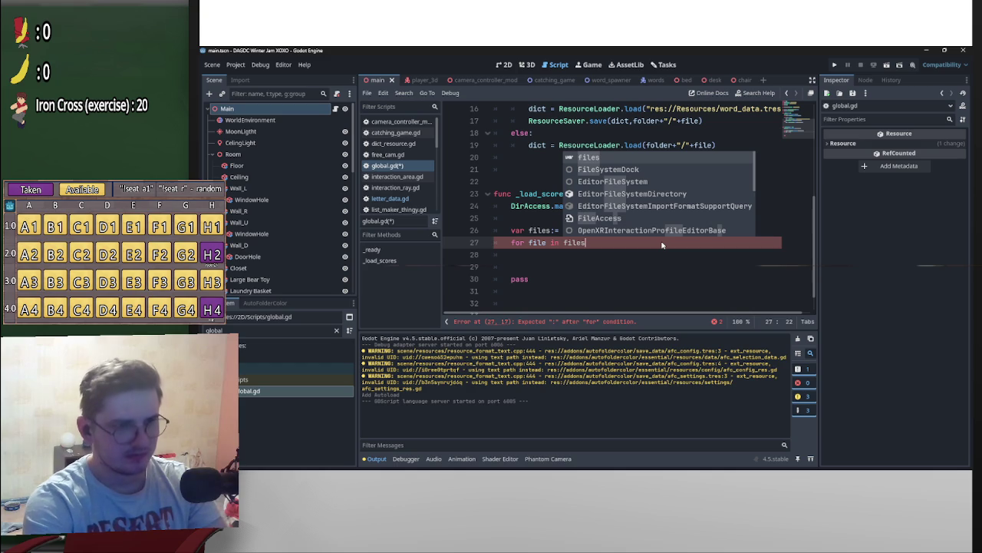
type(":")
key("Return")
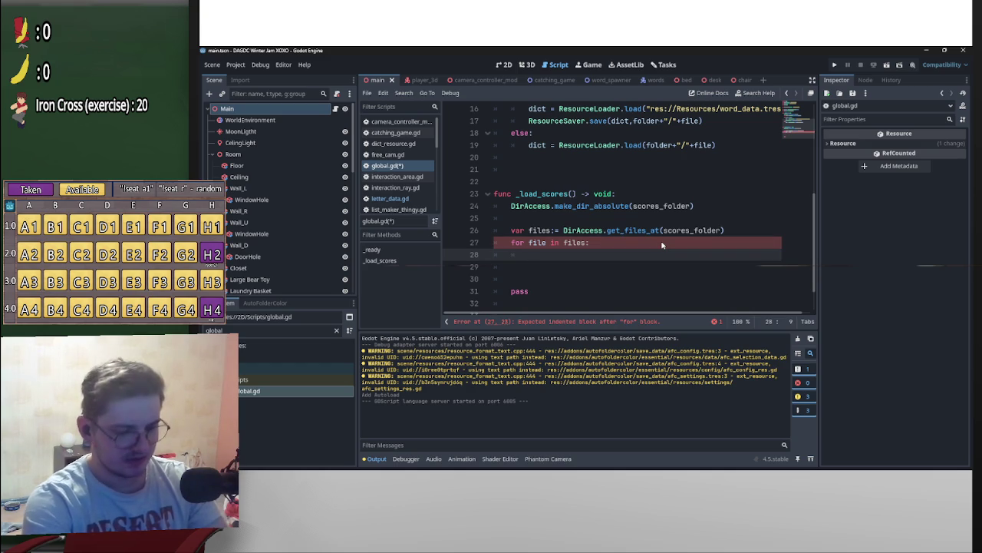
type("Res")
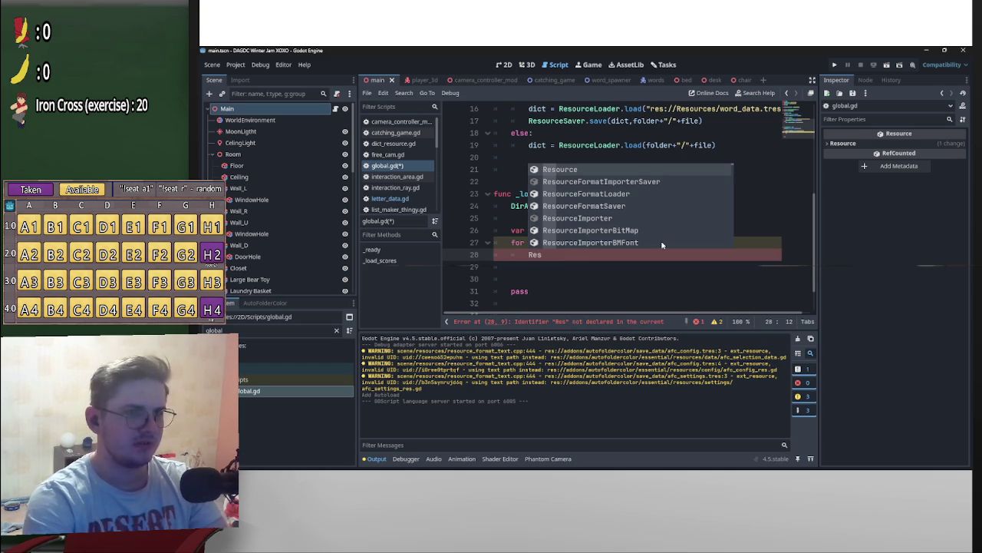
type("ourceLo")
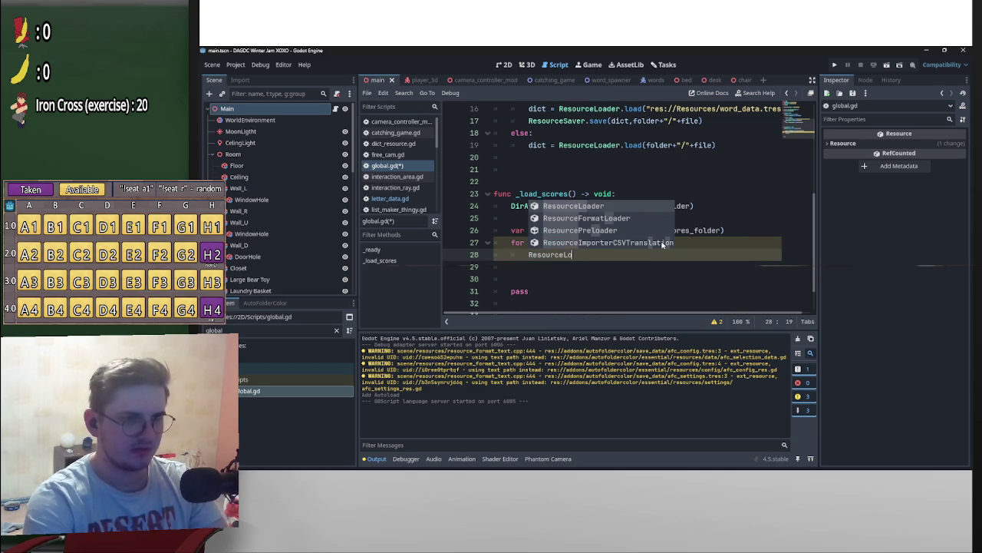
key("Return")
type(".load")
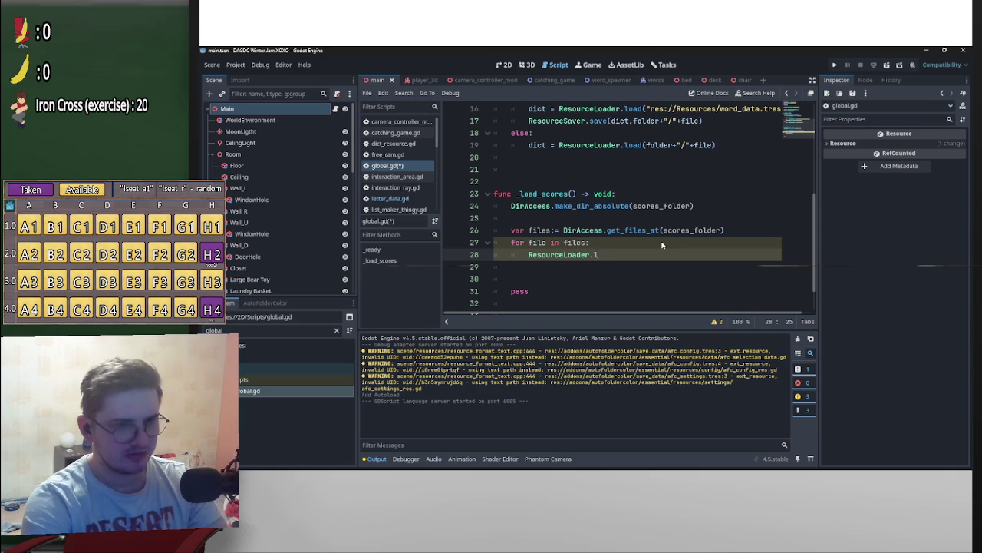
key("Return")
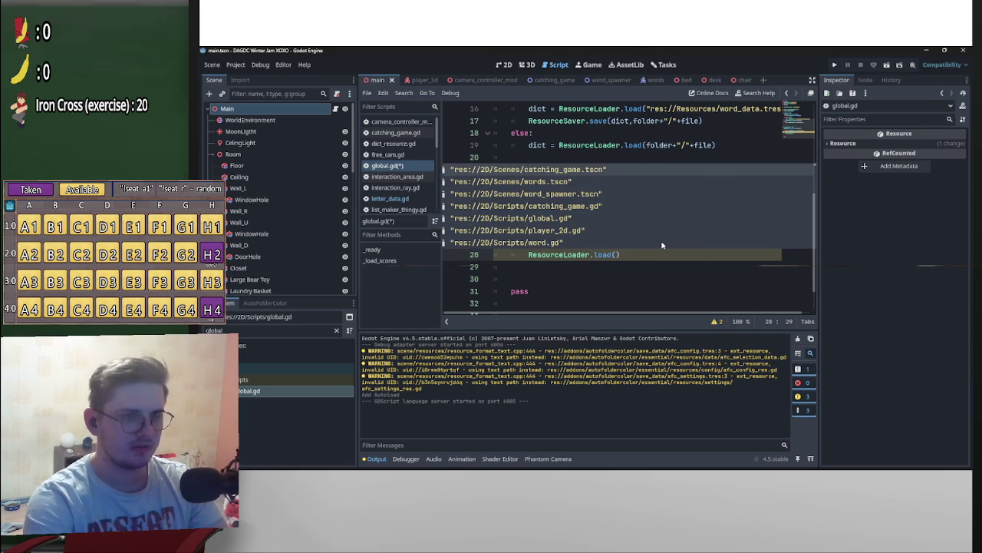
key("Escape")
type("Foler\\\\")
key("BackSpace")
key("BackSpace")
key("BackSpace")
type("sco")
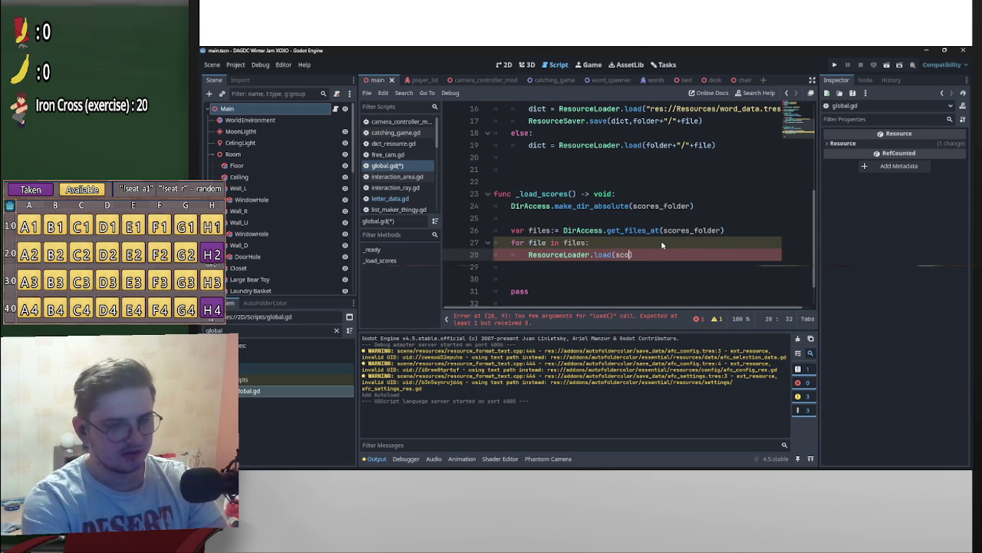
type("re")
key("Down")
key("Return")
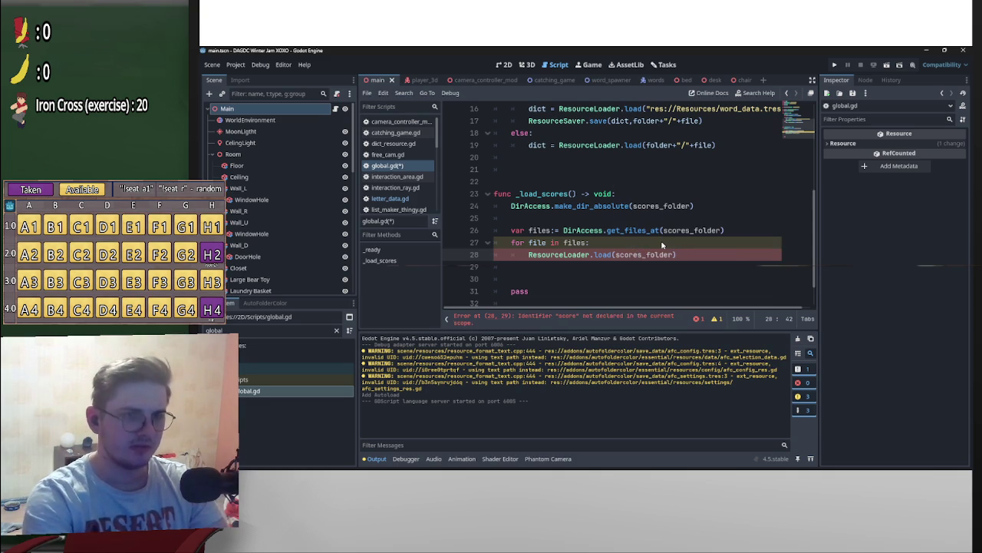
type("+")
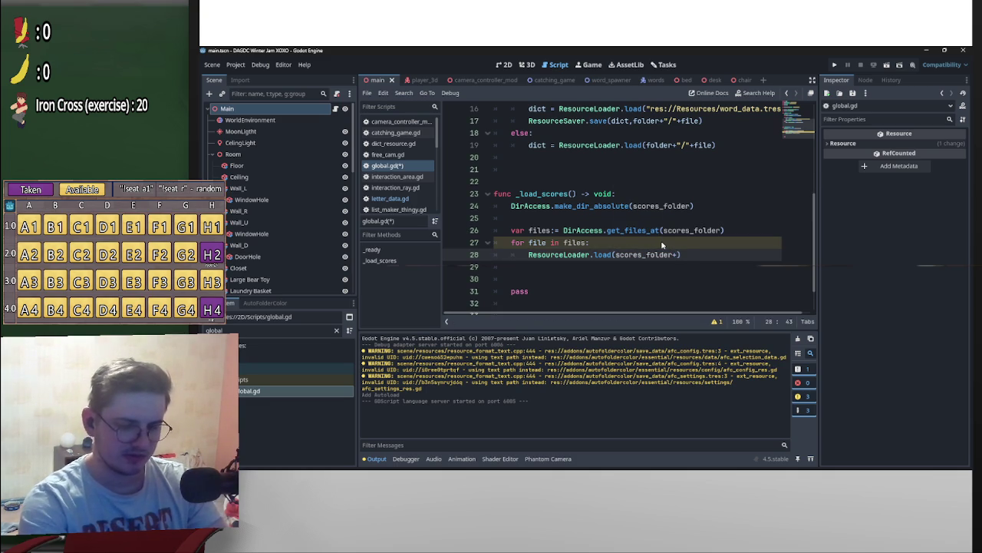
type("\"/\"+file")
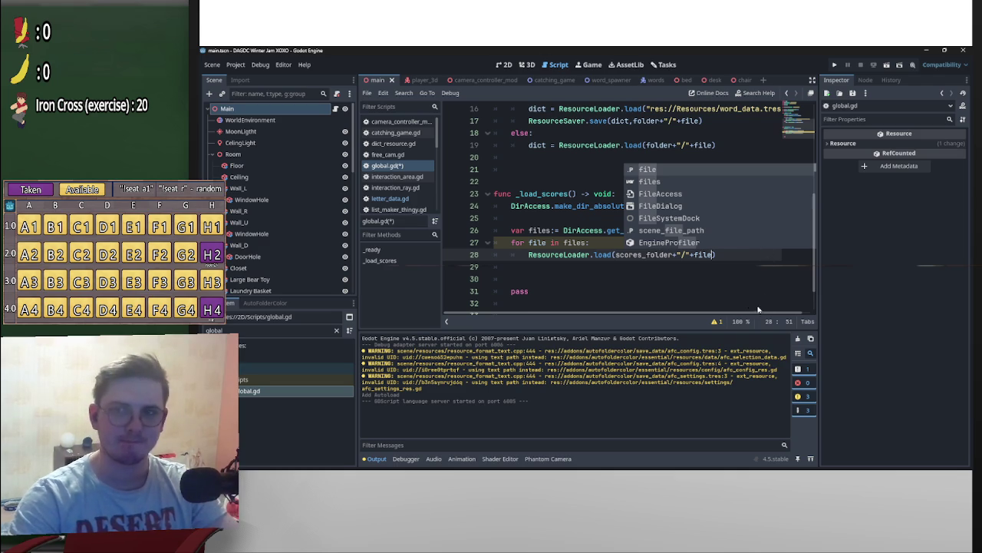
left_click(724, 257)
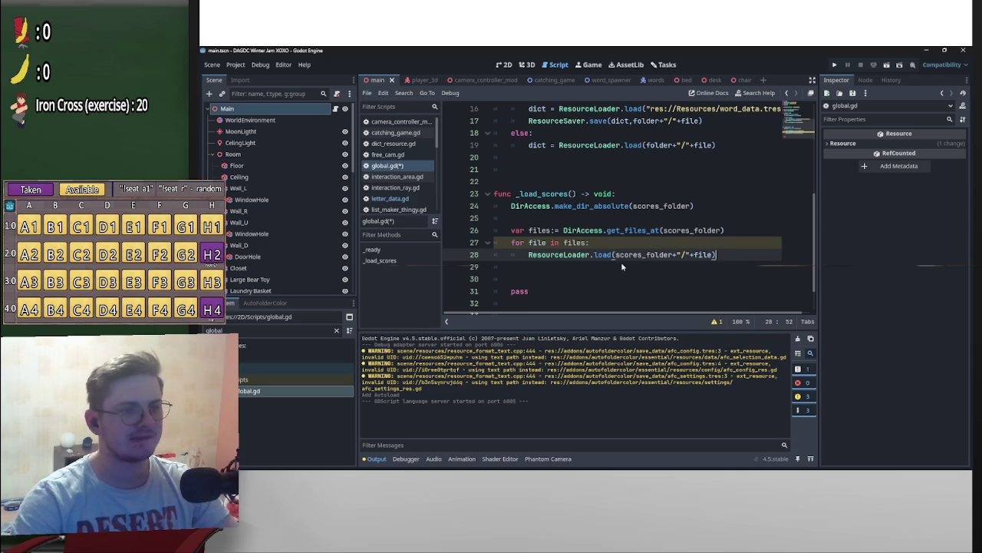
Step: Assign the loaded file to var score: LetterInfo = on line 28
mouse_move(528, 258)
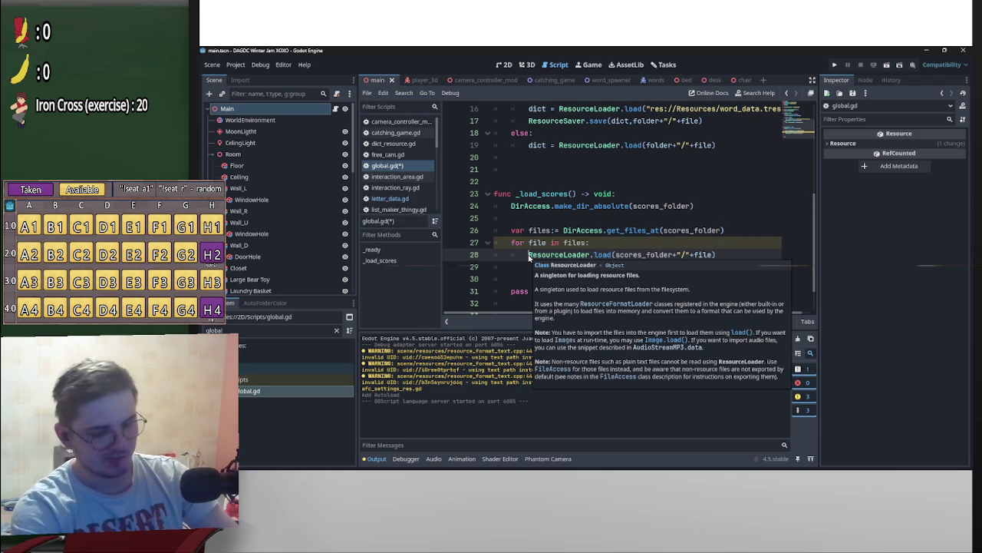
left_click(528, 255)
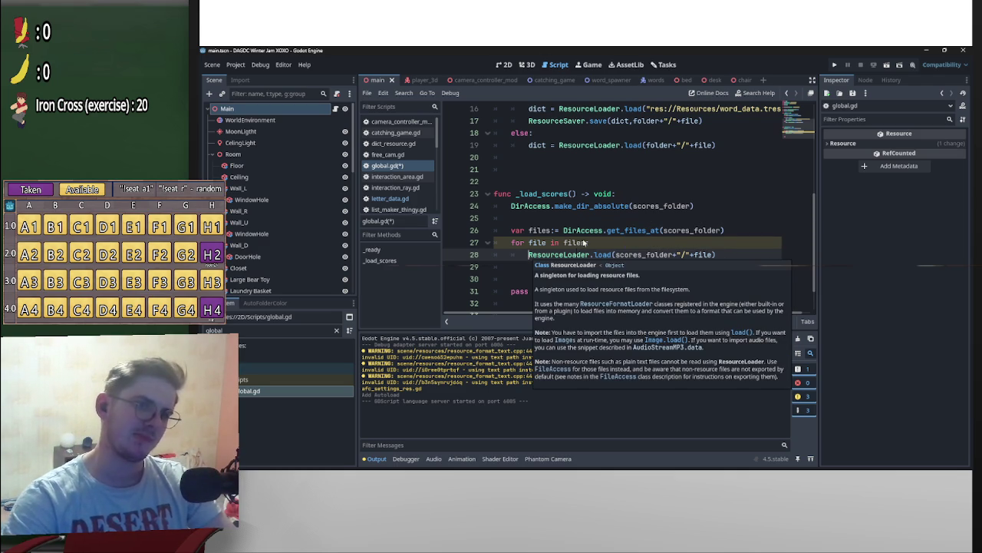
type("var ")
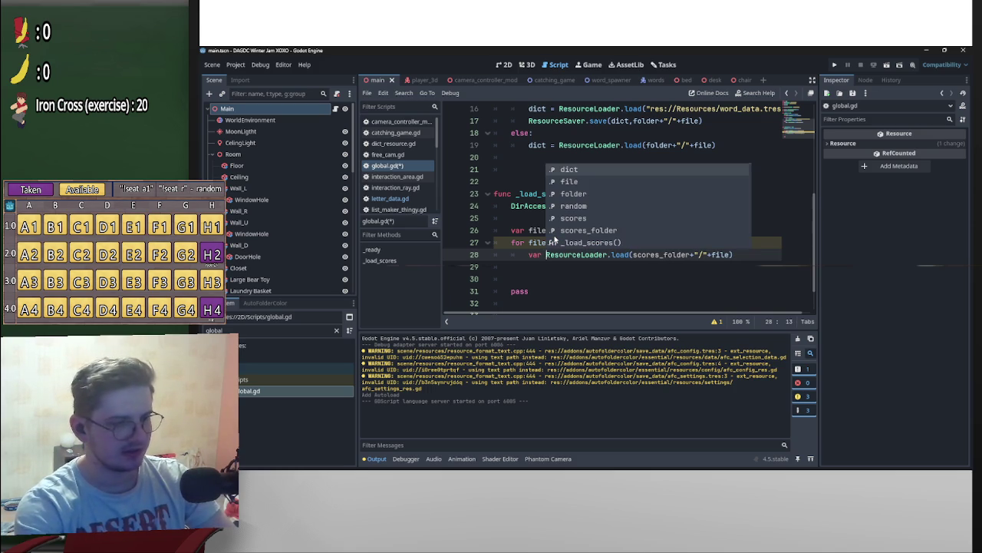
type("score:")
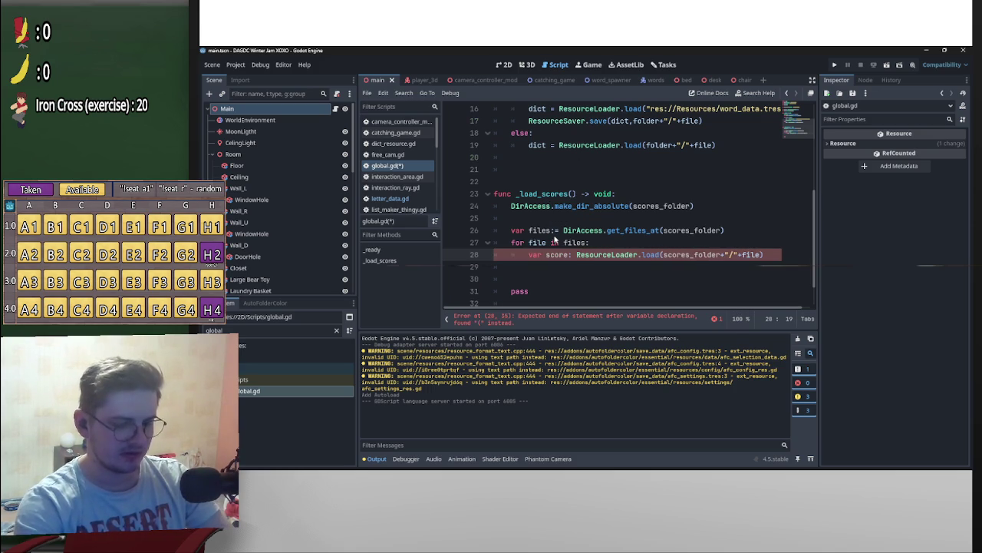
type(" Let")
key("Return")
type("=")
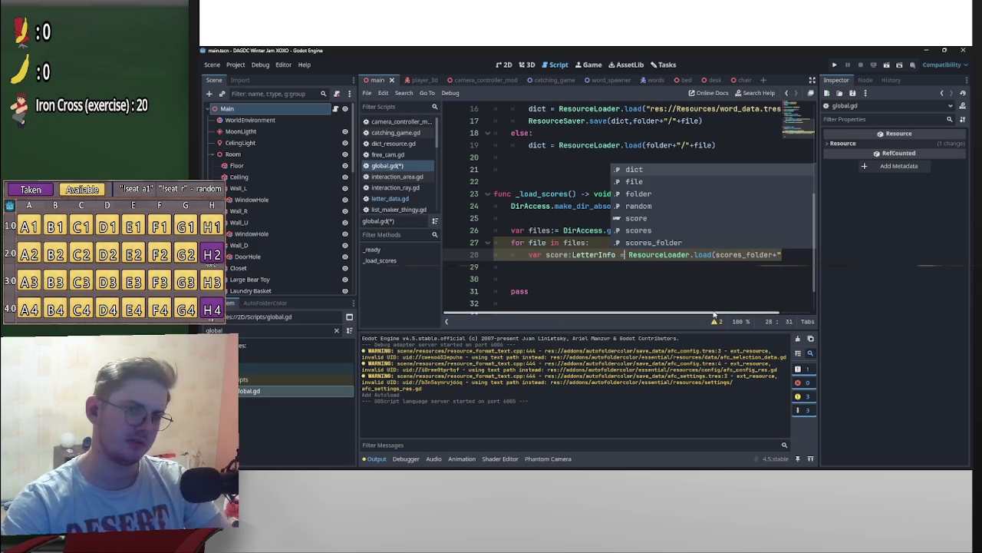
left_click(783, 255)
Step: Add scores.append(score) inside the loop and save global.gd
key("Return")
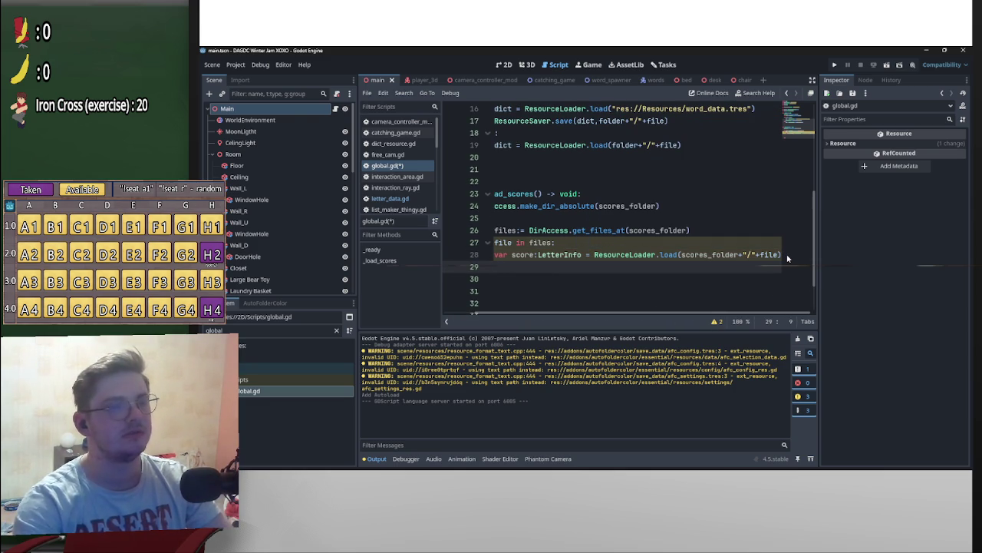
type("s")
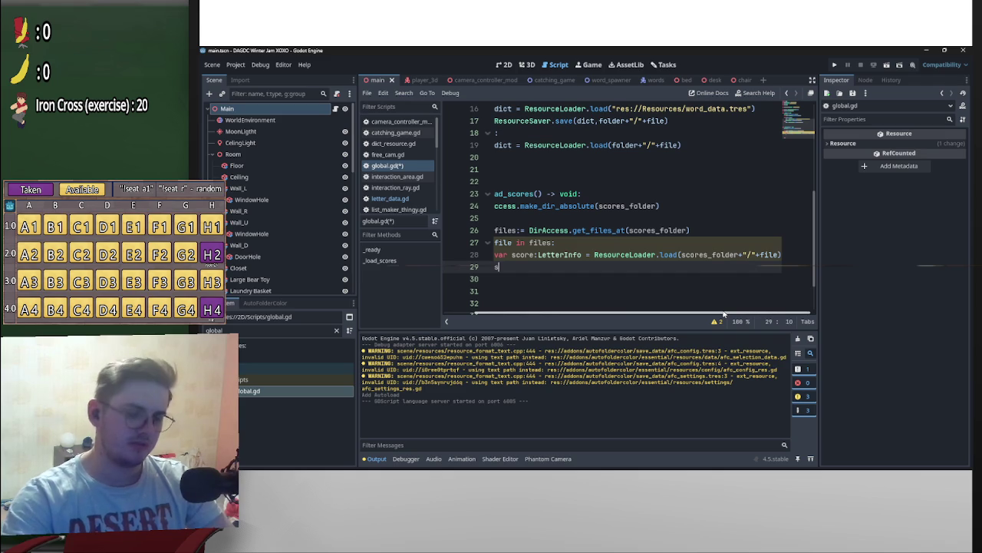
type("cores.")
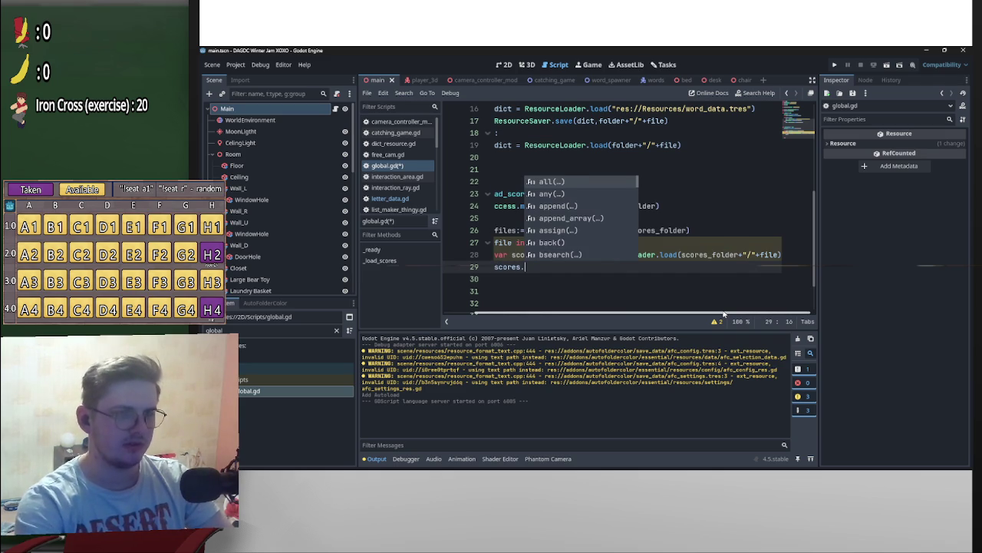
type("app")
key("Return")
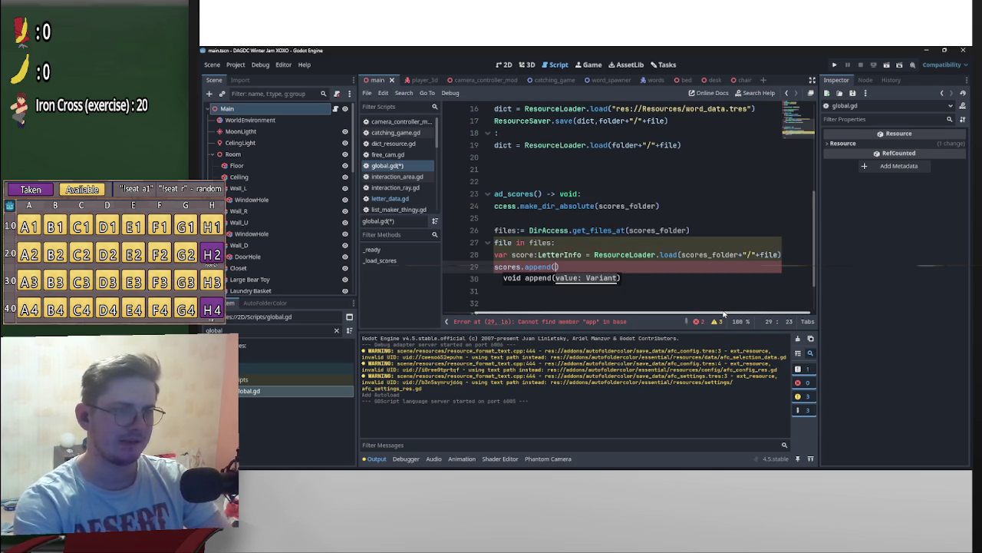
type("score")
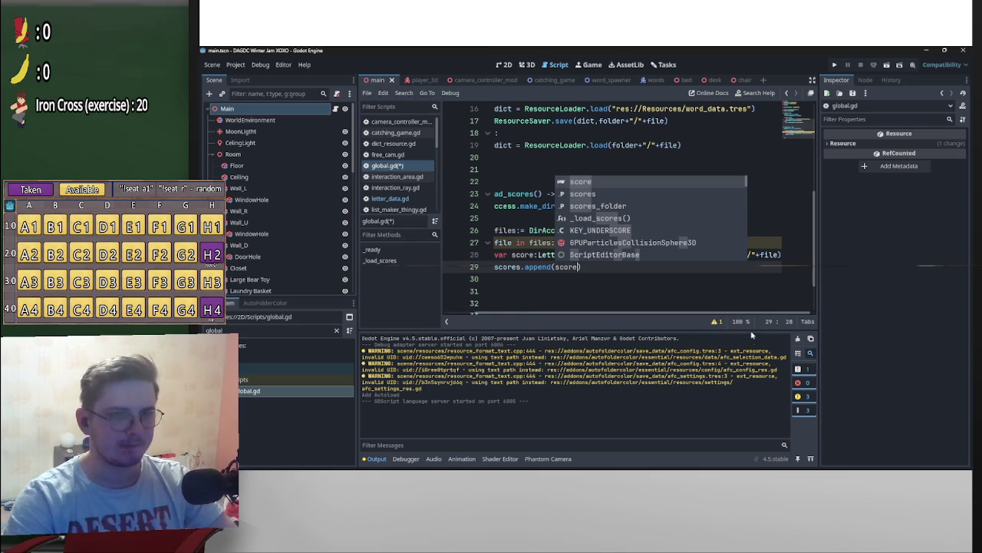
left_click_drag(764, 314, 729, 315)
left_click(656, 271)
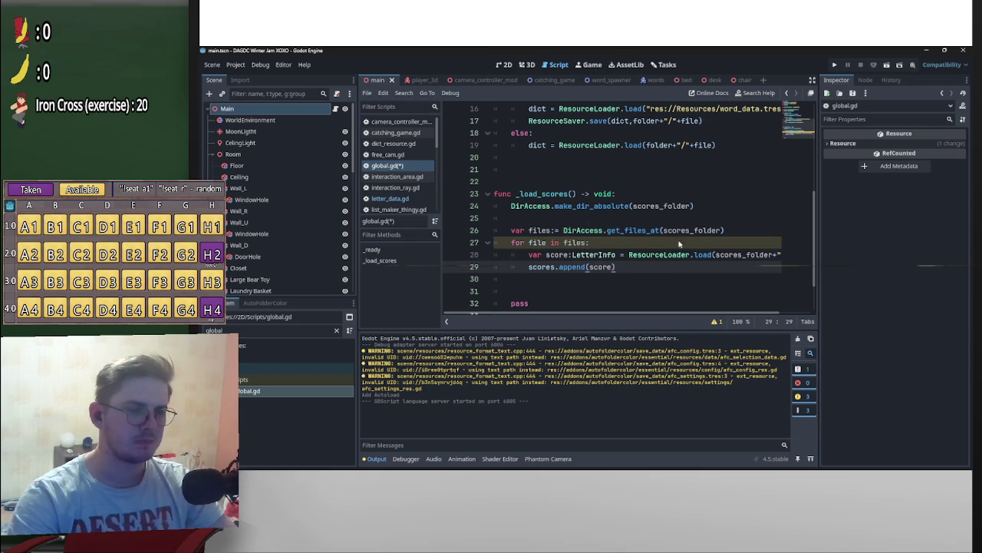
key("ctrl+s")
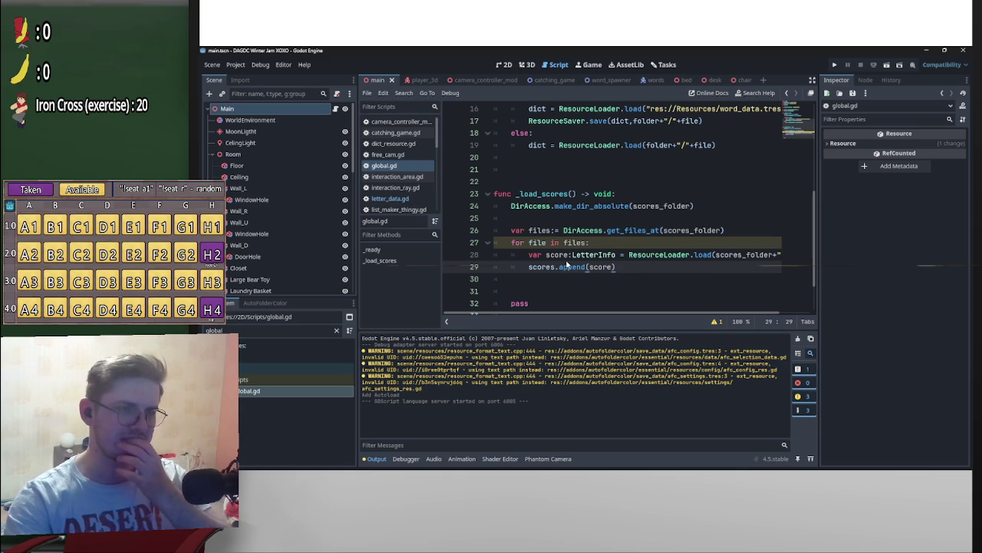
scroll(584, 234, "up", 5)
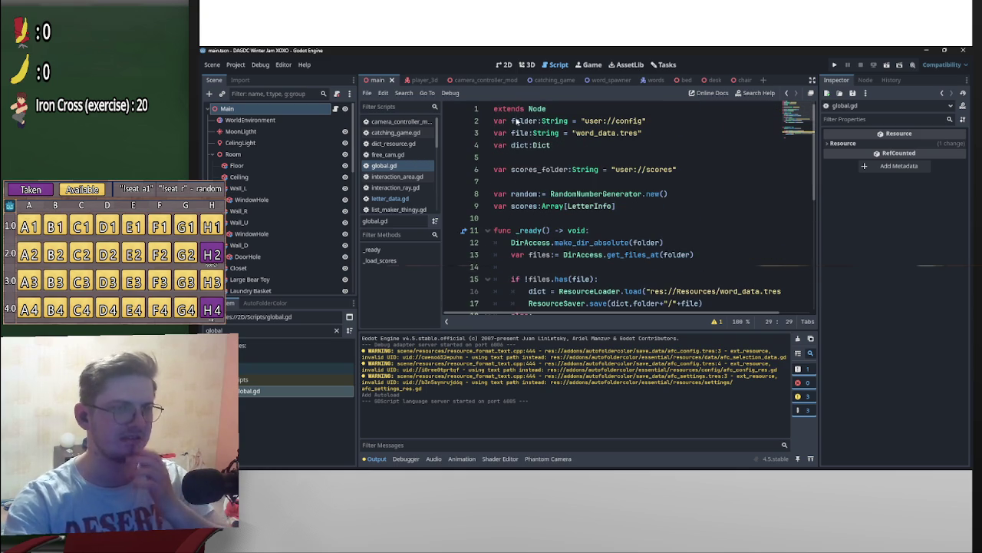
scroll(568, 230, "down", 4)
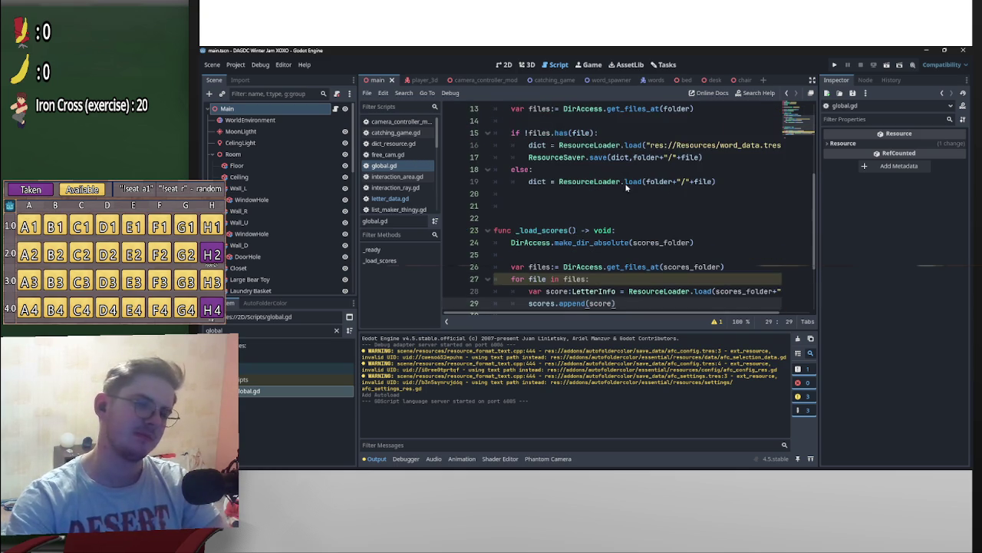
scroll(538, 274, "down", 2)
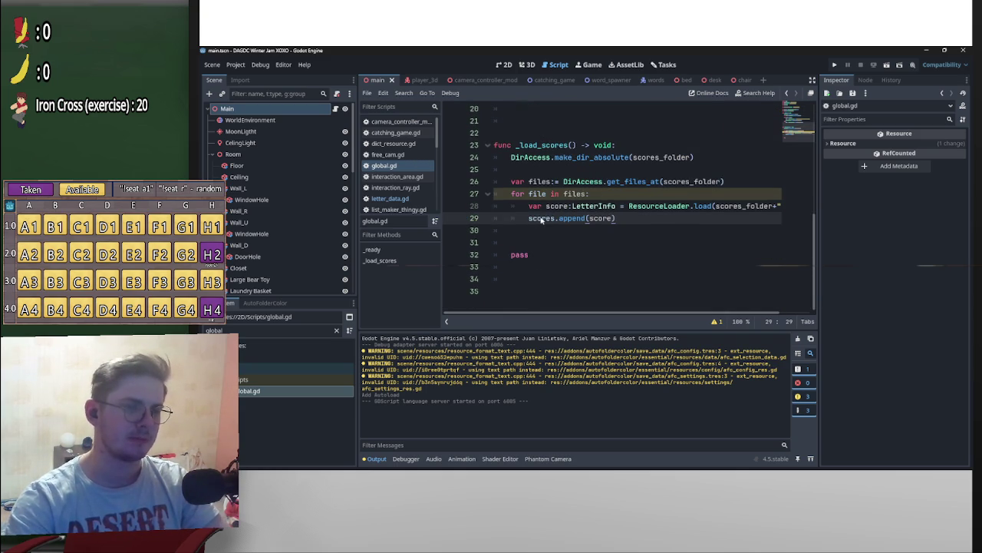
Step: Fix the loop variable typo and add blank lines below the loop and above _load_scores
left_click(529, 196)
type("sc")
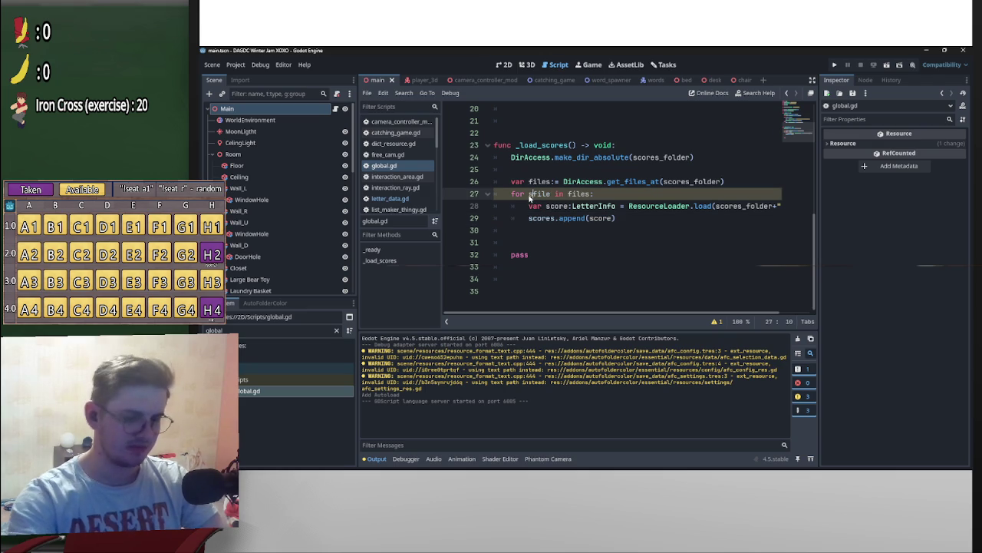
key("BackSpace")
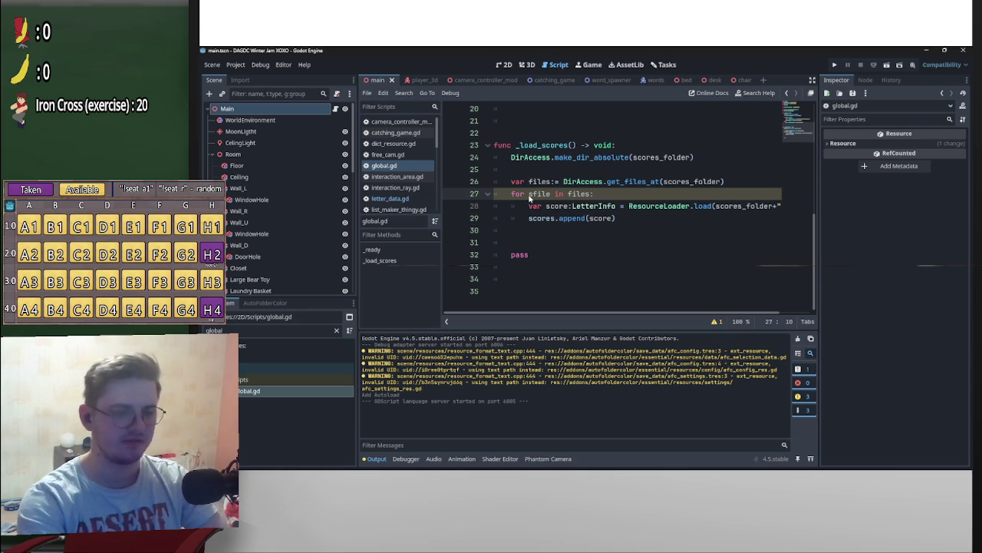
left_click(605, 226)
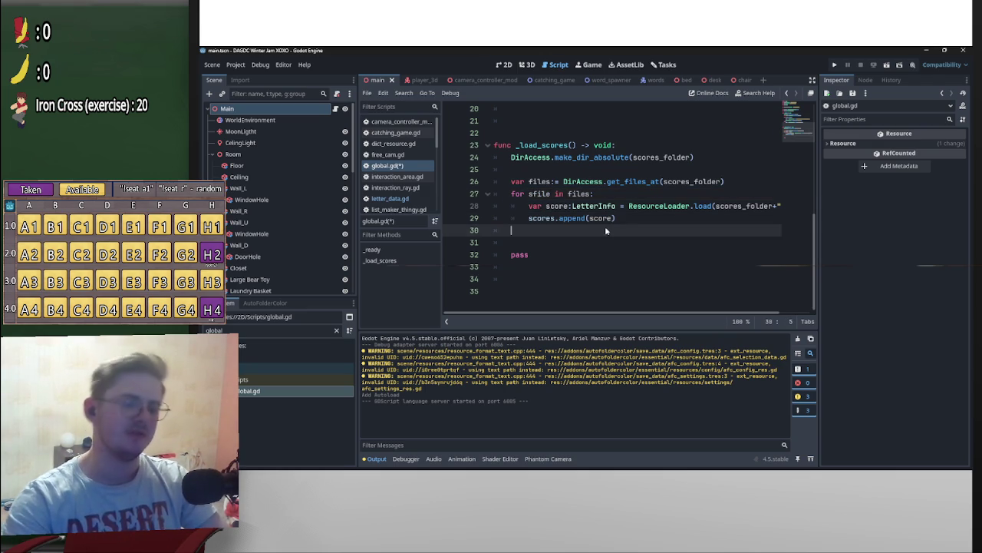
key("Return")
key("Return")
key("Up")
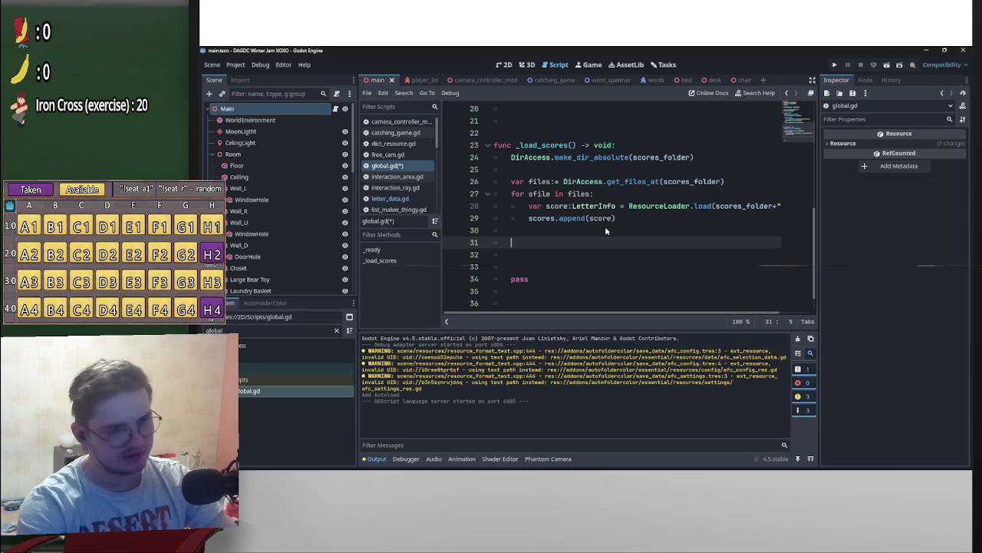
scroll(563, 253, "up", 4)
left_click(505, 241)
key("Return")
key("Return")
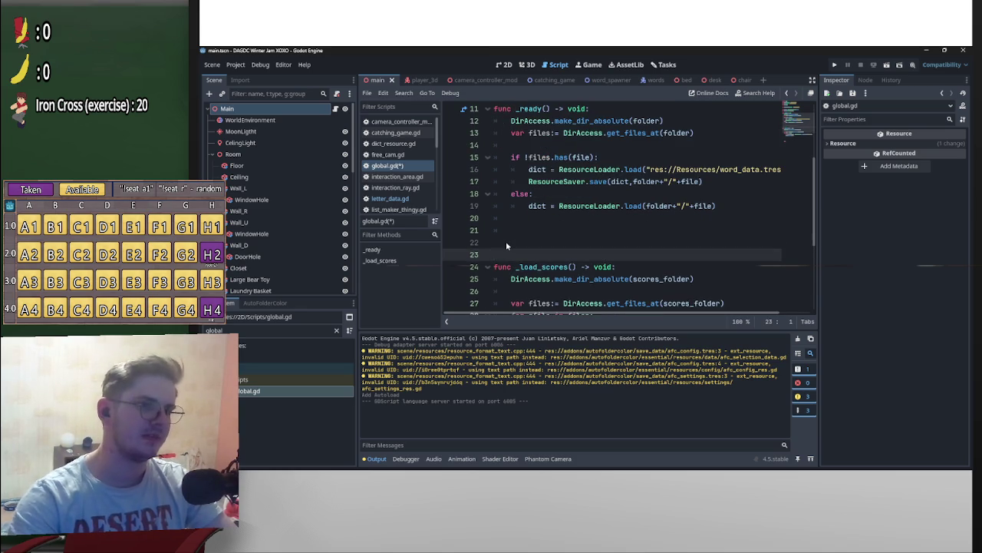
key("ctrl+space")
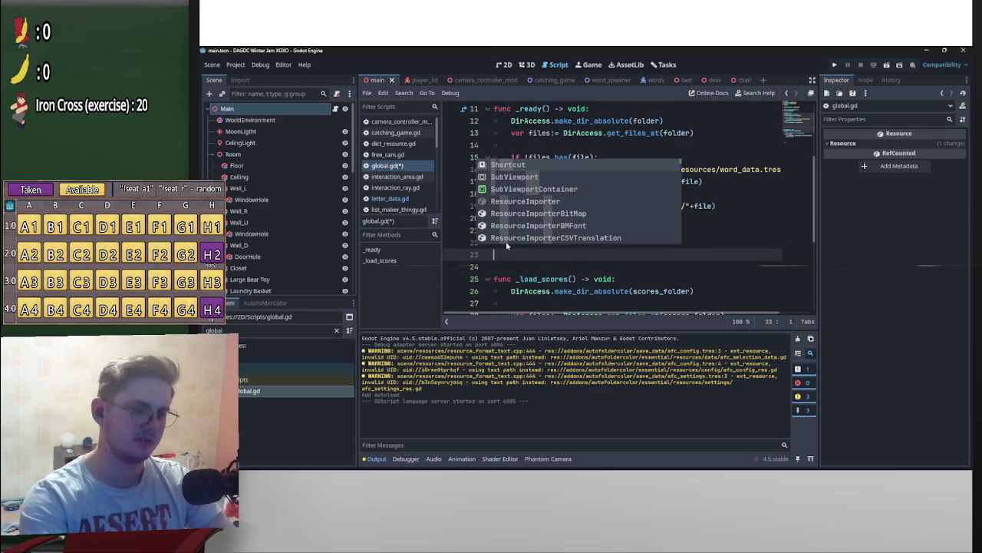
key("Escape")
Step: Insert scores.sort_custom() on line 33 using autocomplete
scroll(506, 241, "down", 3)
left_click(552, 244)
left_click(553, 266)
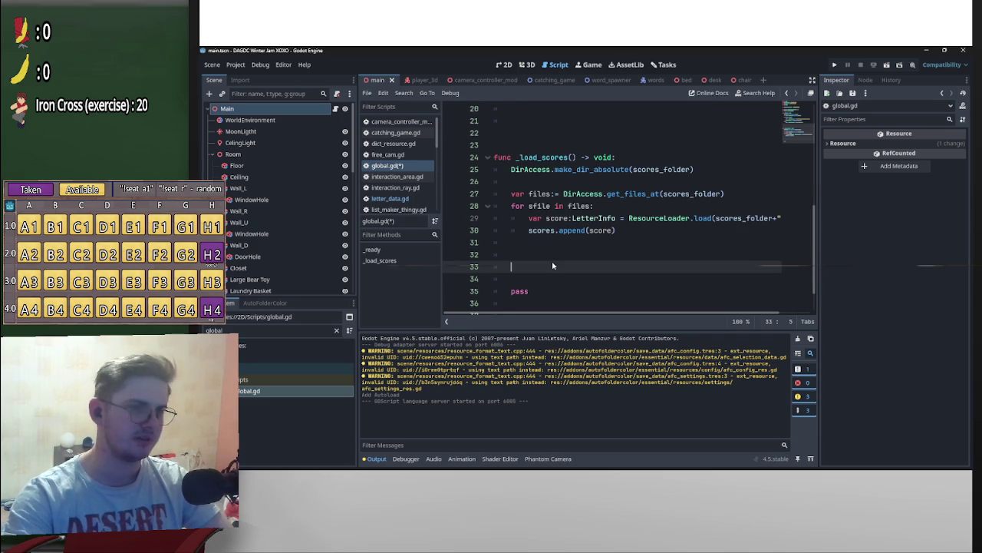
type("scores")
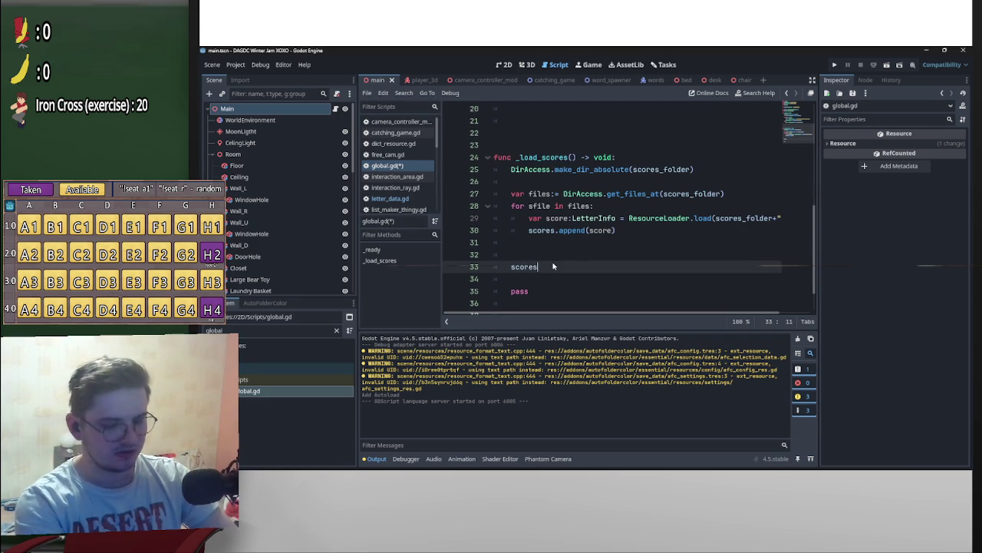
type(".cust")
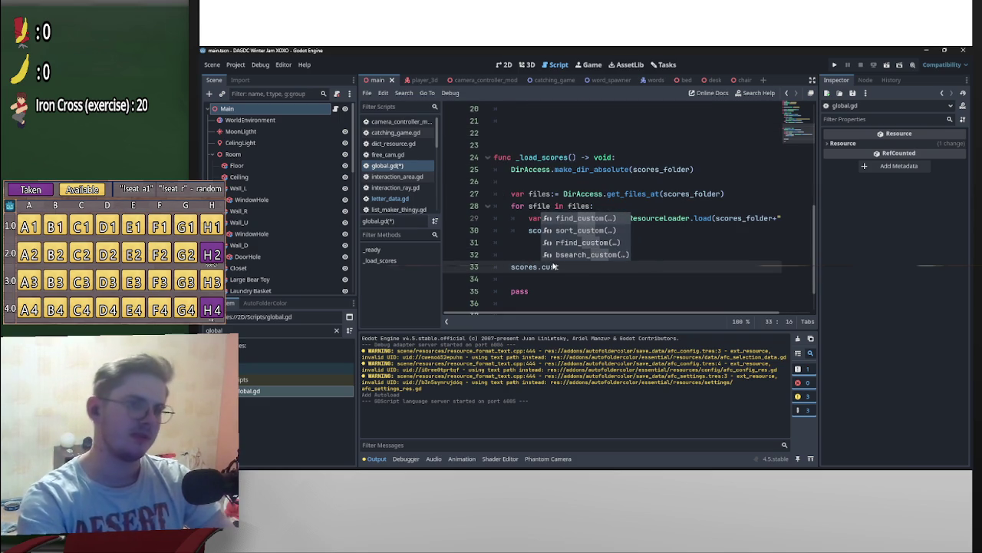
key("Down")
key("Return")
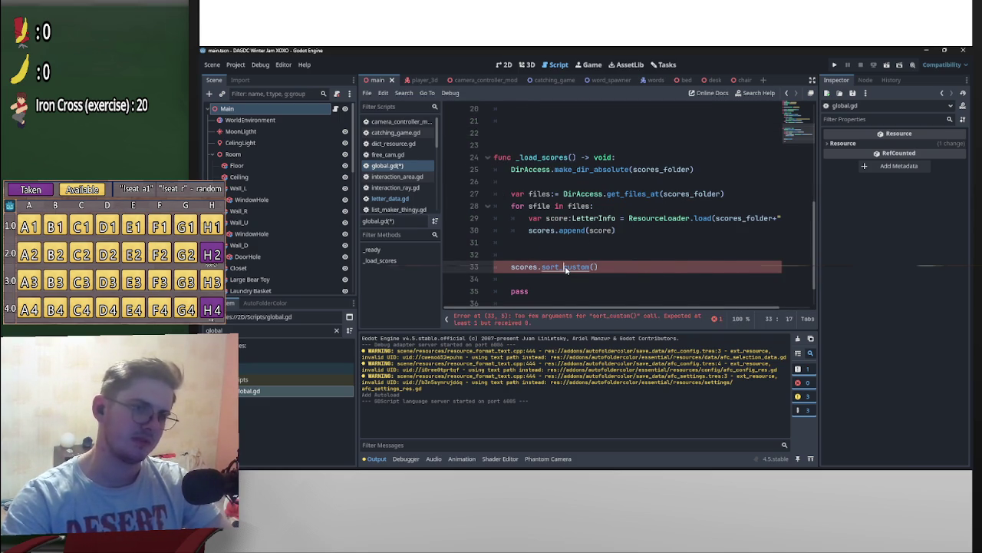
left_click(566, 268, "ctrl")
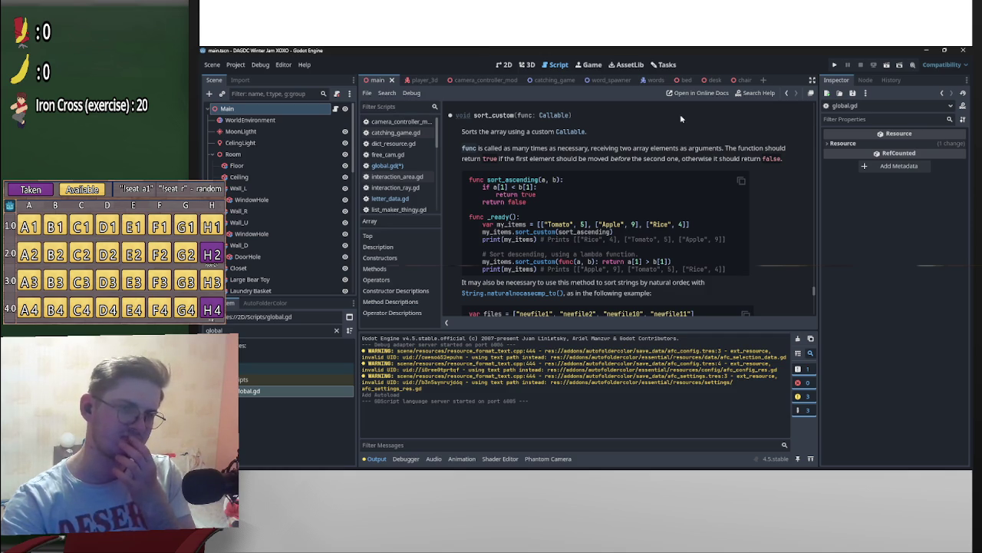
scroll(744, 215, "down", 1)
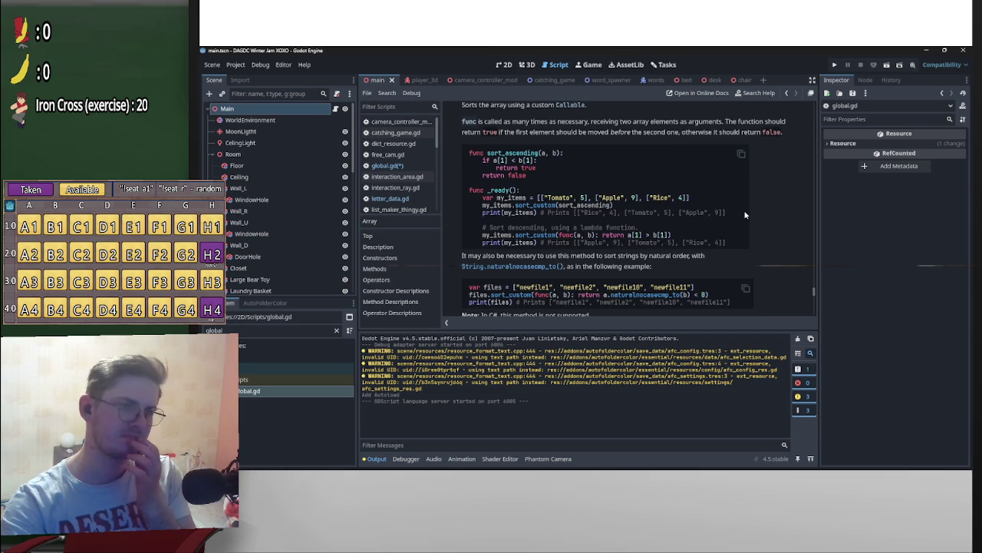
scroll(740, 209, "down", 2)
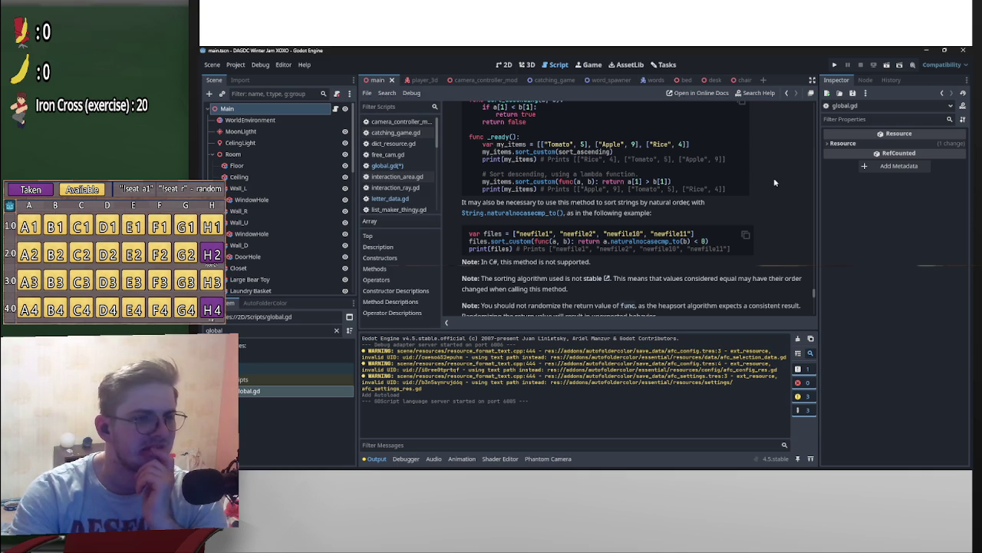
scroll(770, 188, "down", 1)
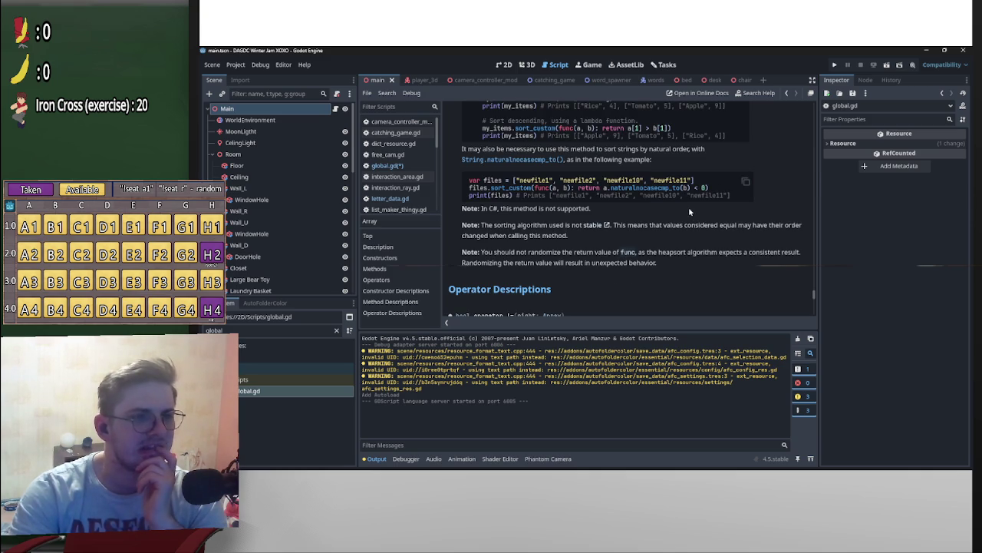
scroll(706, 211, "down", 2)
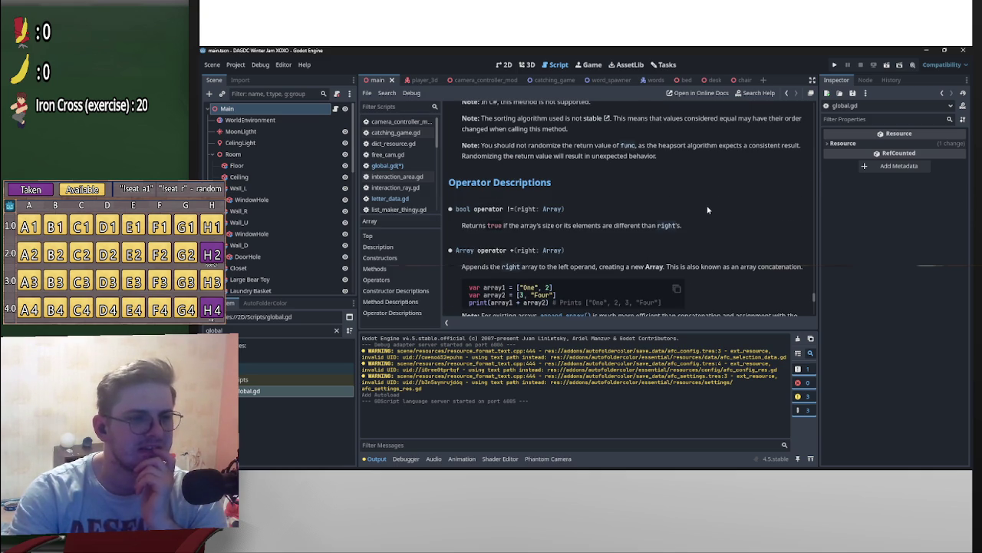
key("alt+Left")
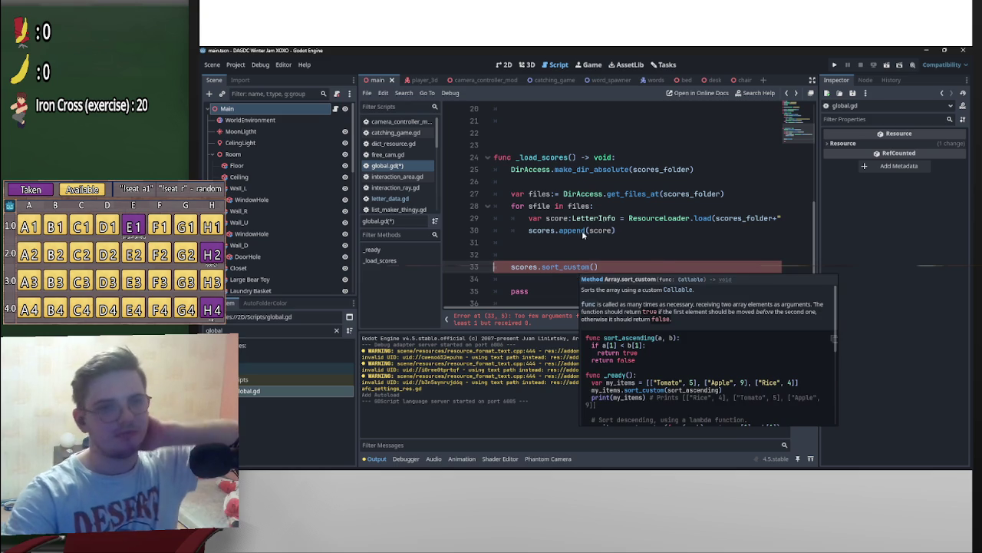
scroll(652, 241, "up", 6)
scroll(654, 223, "down", 5)
scroll(657, 205, "up", 3)
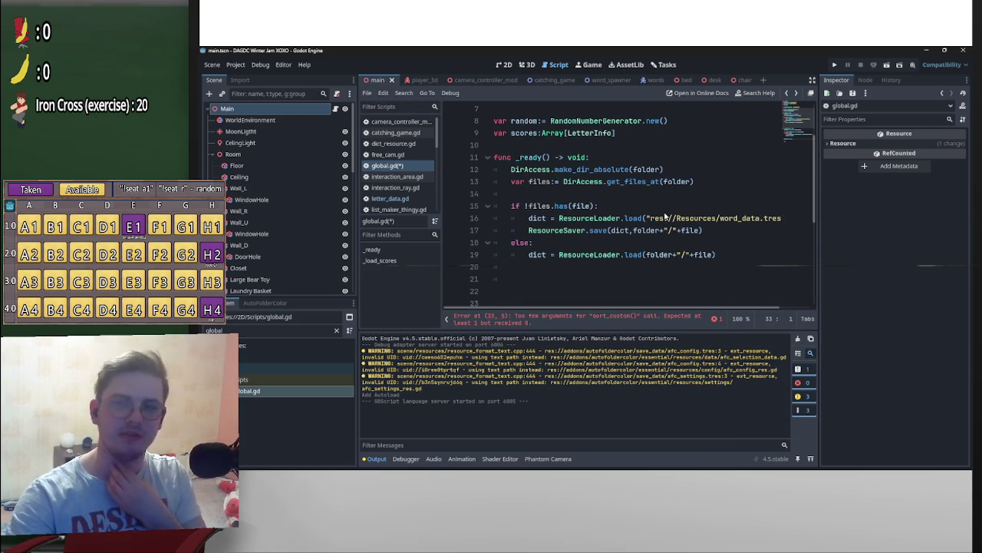
mouse_move(683, 468)
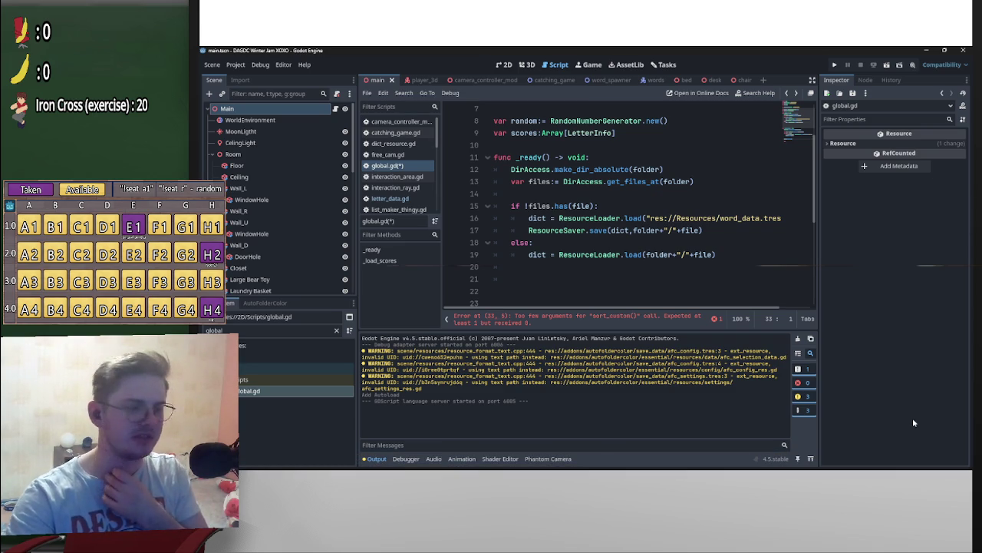
mouse_move(904, 467)
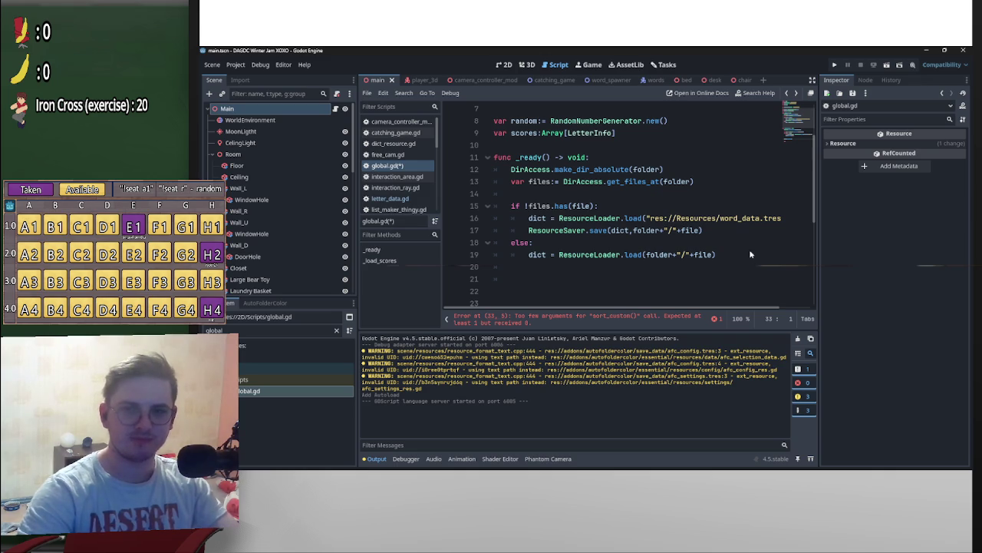
left_click(727, 254)
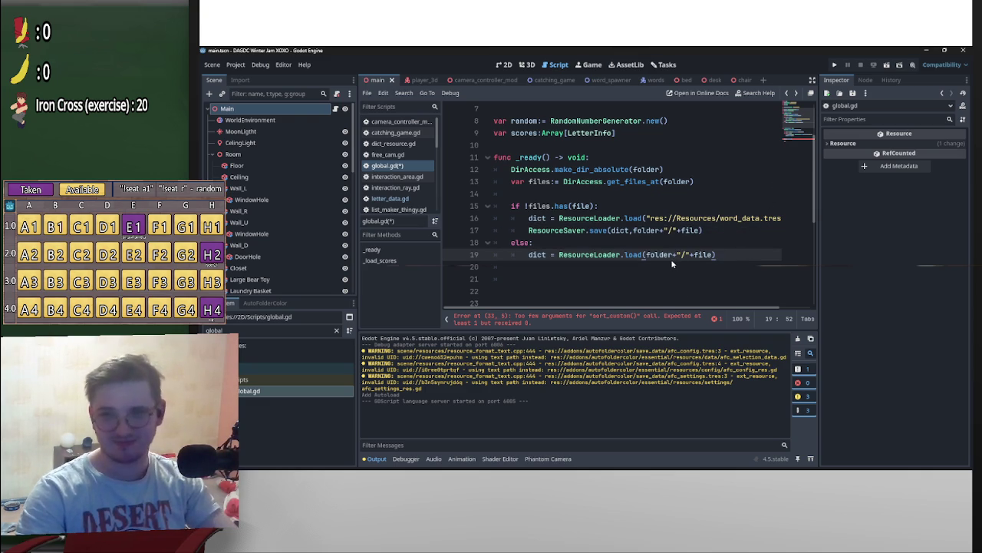
mouse_move(673, 261)
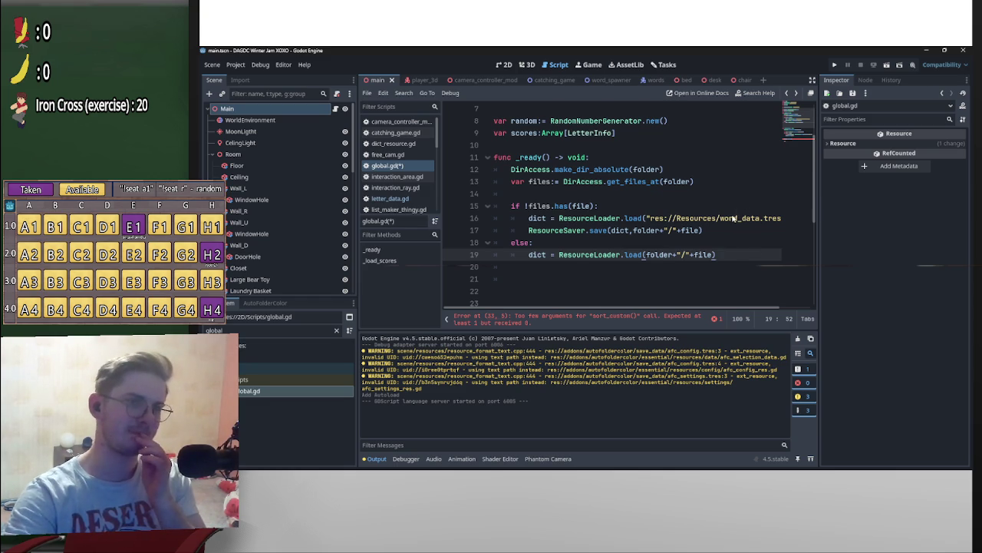
scroll(728, 219, "down", 4)
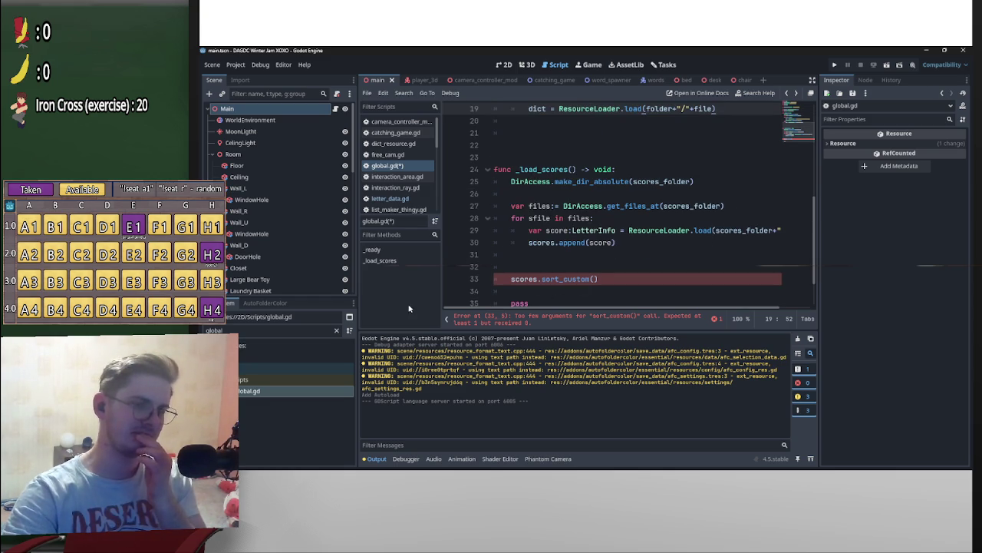
scroll(530, 261, "down", 1)
left_click(557, 277)
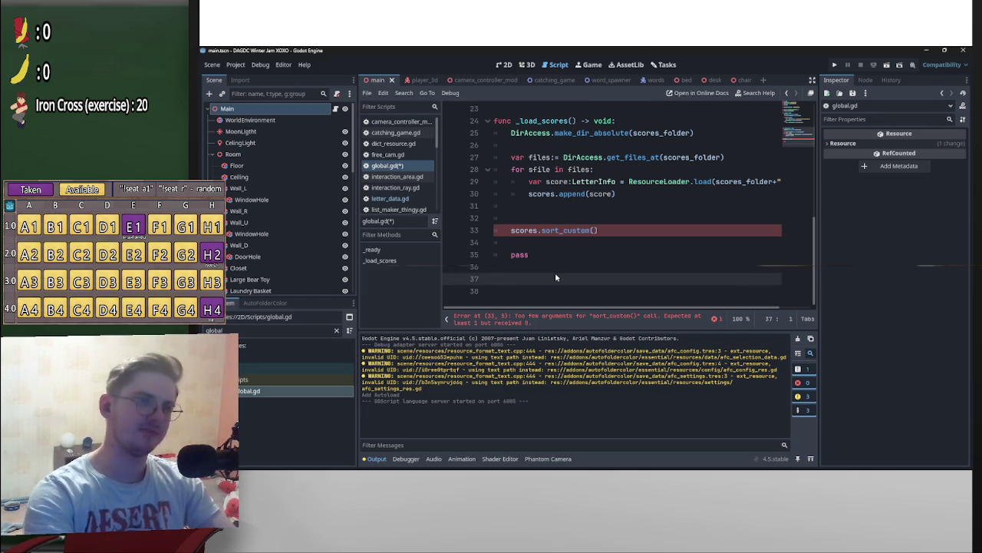
Step: Type func _sort_scoreboard() -> void: on line 37, correcting typos in the name
type("func _sort")
key("BackSpace")
type("_scores(")
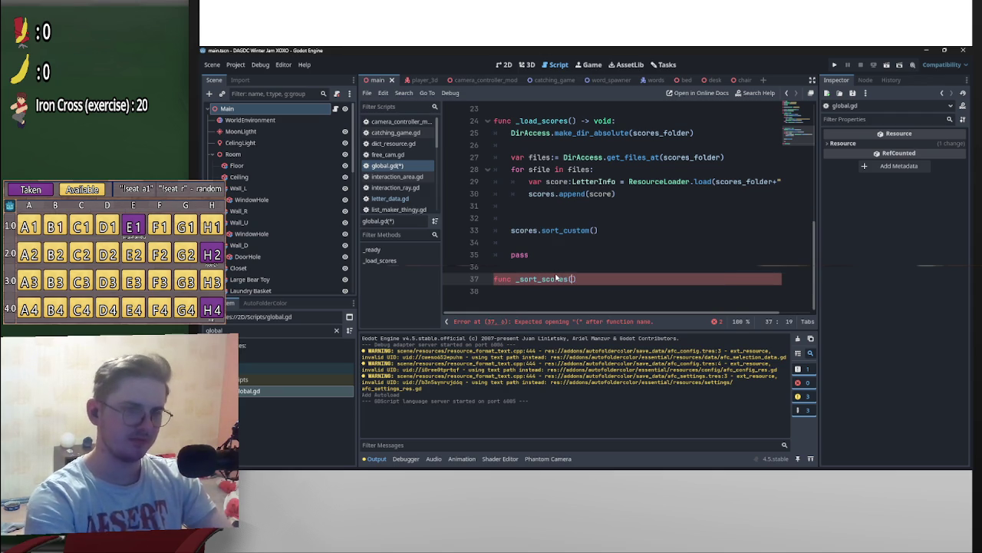
key("ctrl+z")
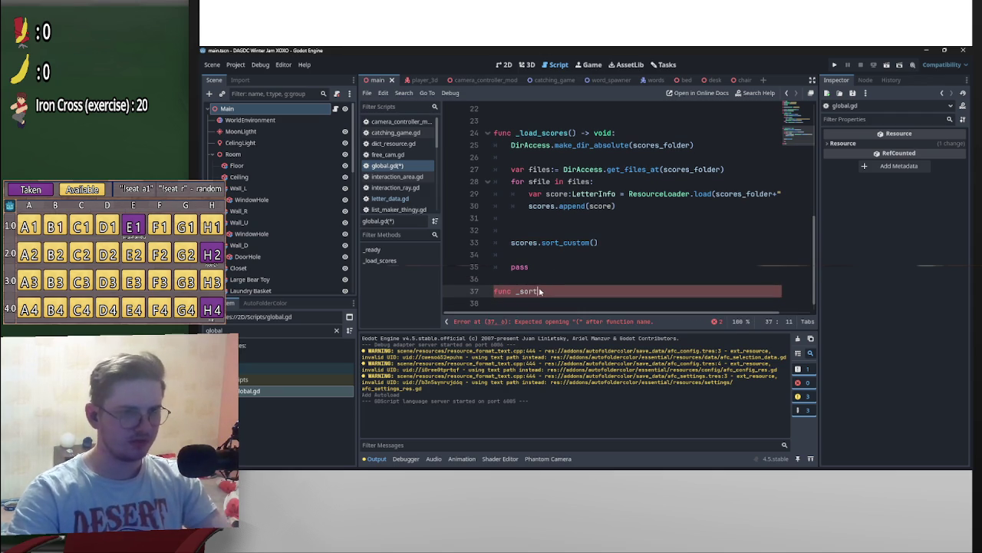
type("_score")
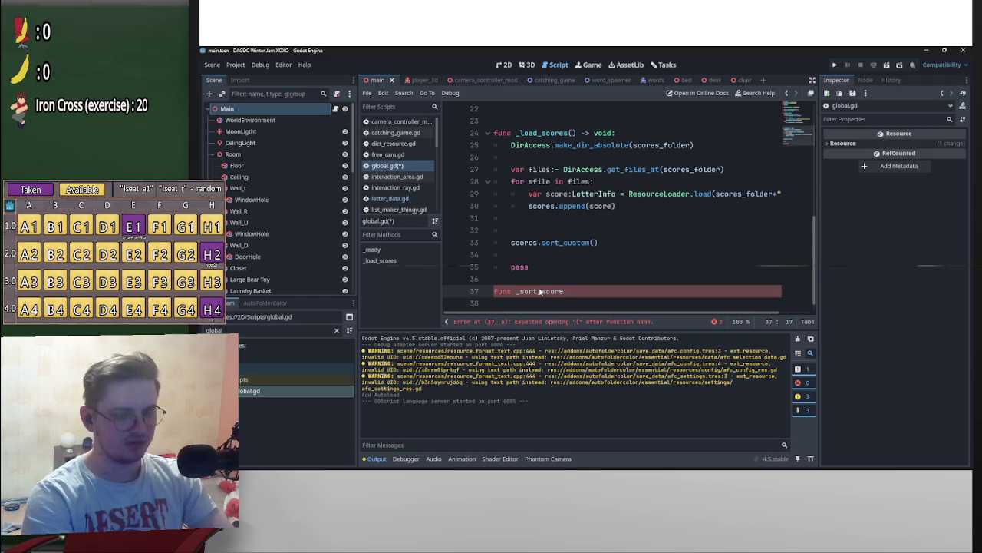
type("s")
key("BackSpace")
type("board")
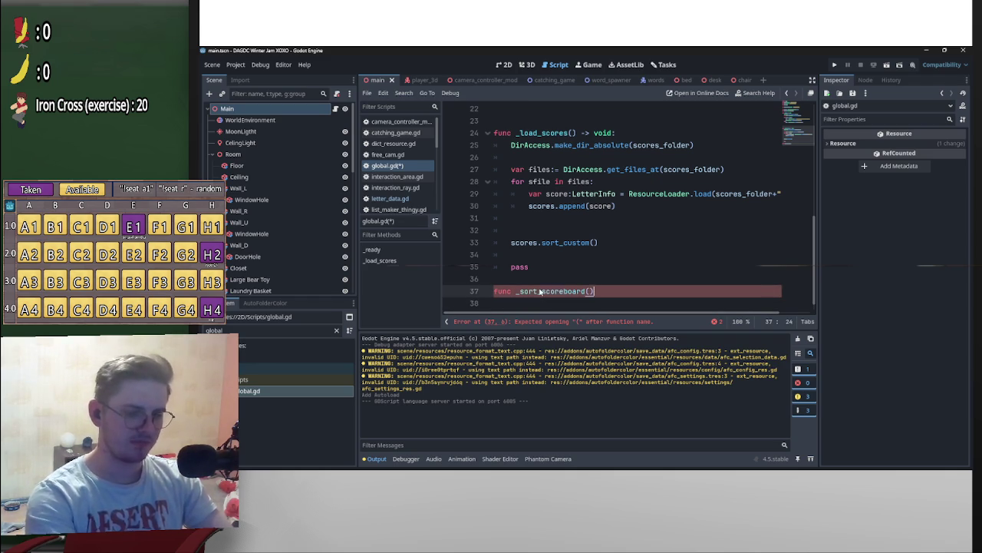
type("() -> ")
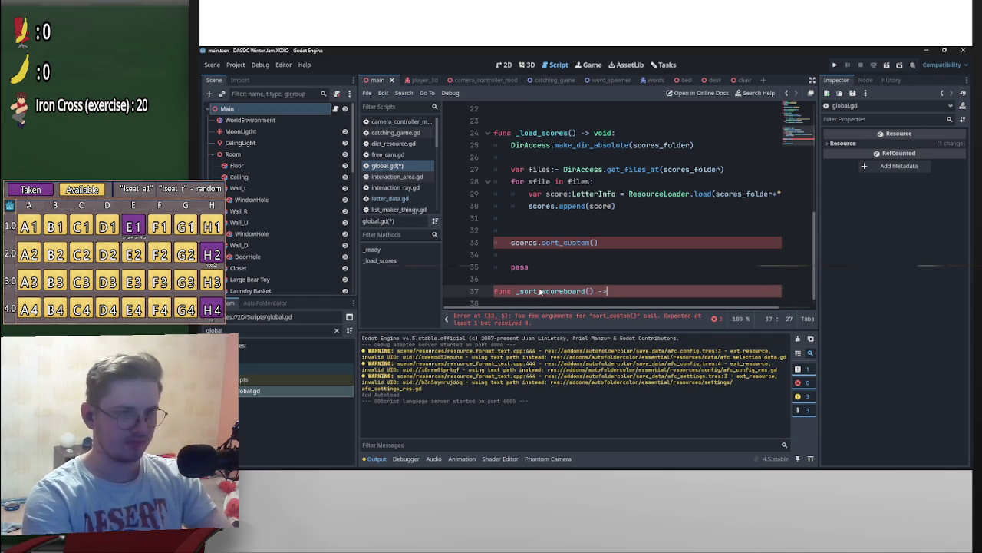
type("void:")
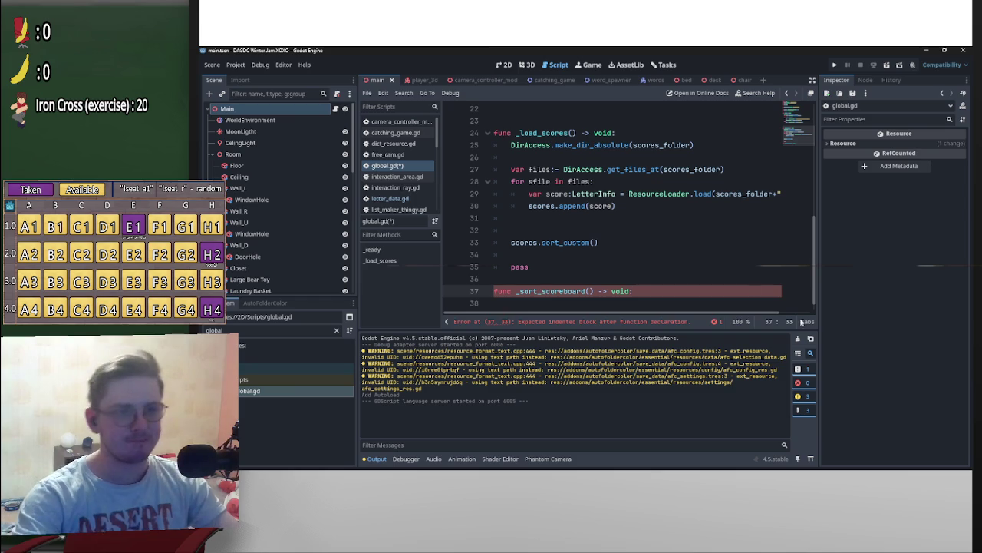
scroll(814, 296, "down", 1)
scroll(812, 284, "up", 2)
scroll(815, 292, "down", 2)
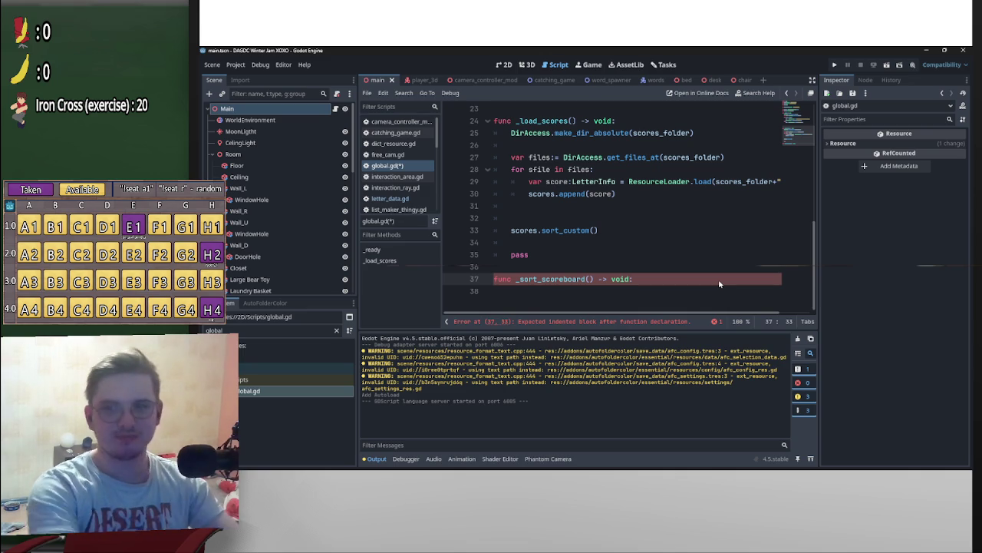
Step: Give _sort_scoreboard an indented body containing pass
key("Return")
key("Return")
key("Return")
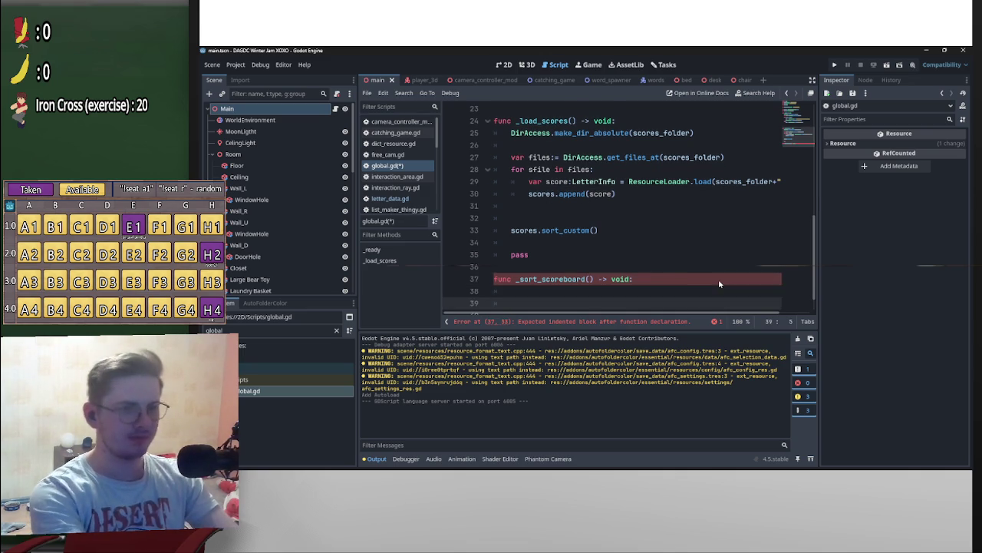
type("pass")
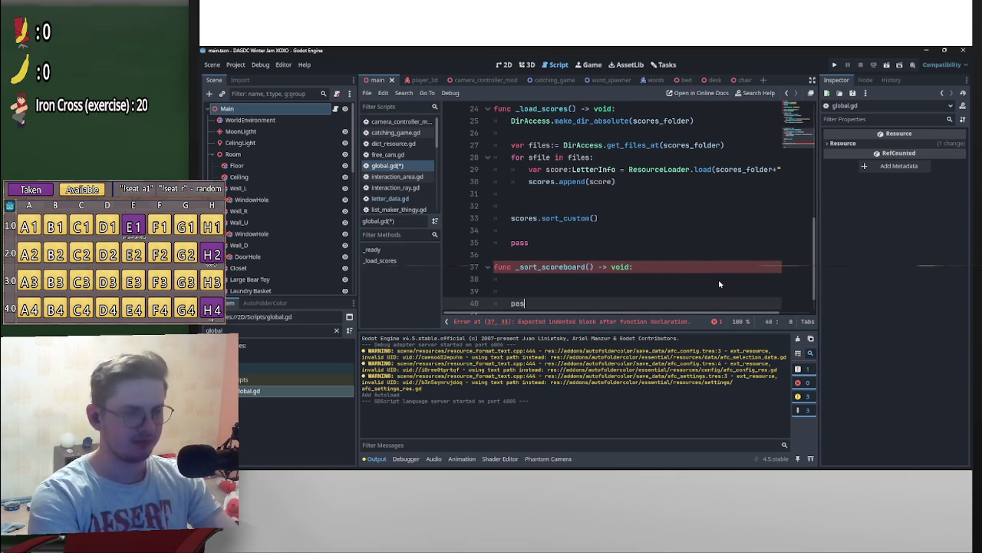
key("Escape")
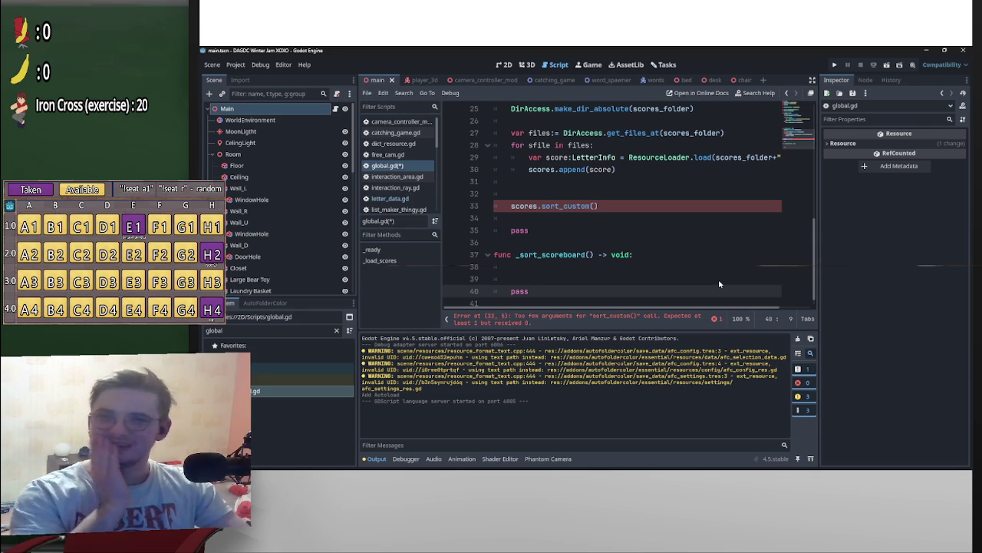
mouse_move(760, 461)
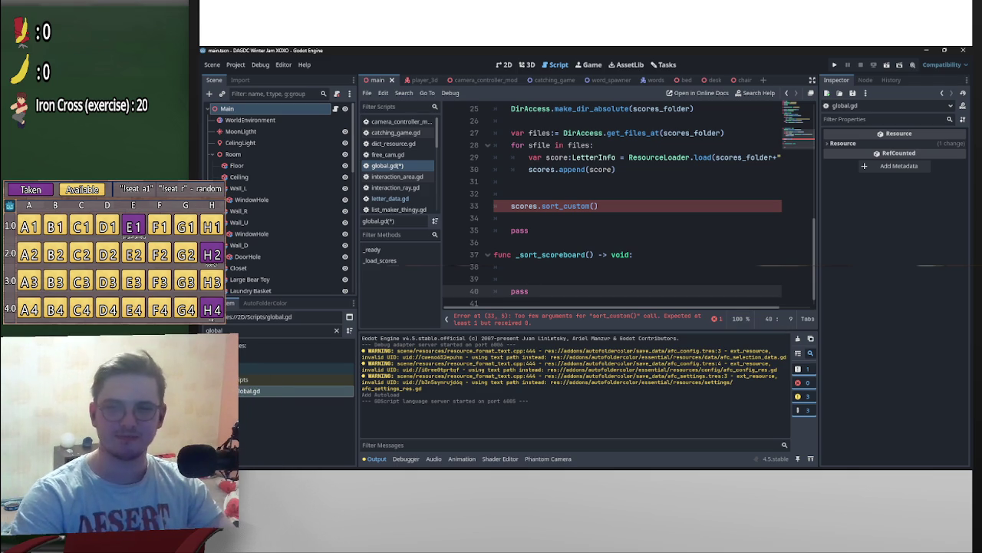
left_click(568, 272)
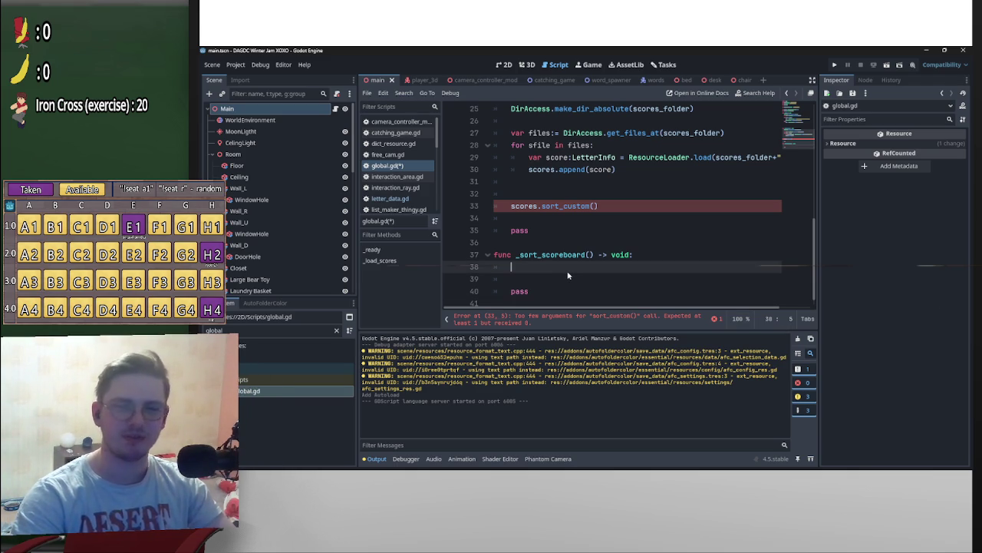
Step: Add another blank line inside _sort_scoreboard's body
key("Return")
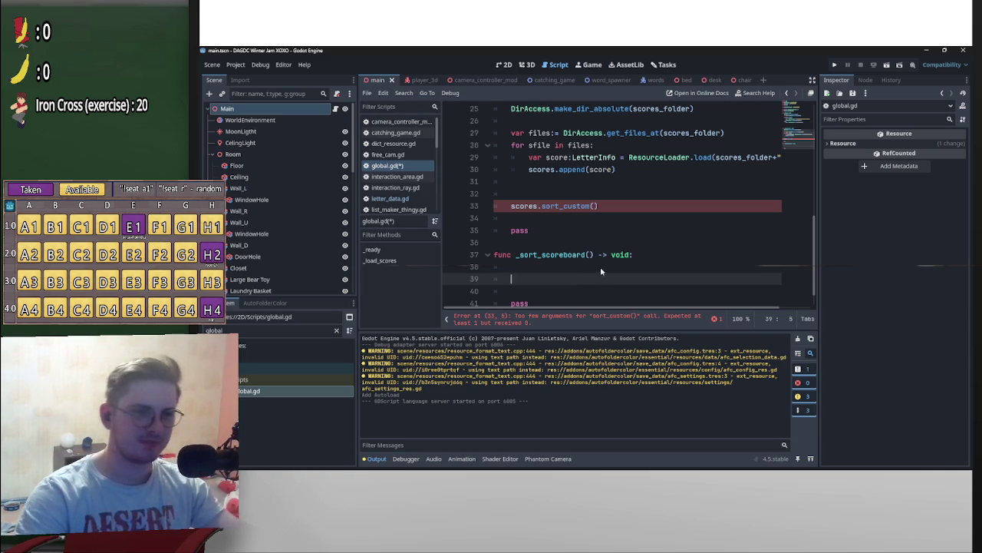
scroll(600, 267, "down", 1)
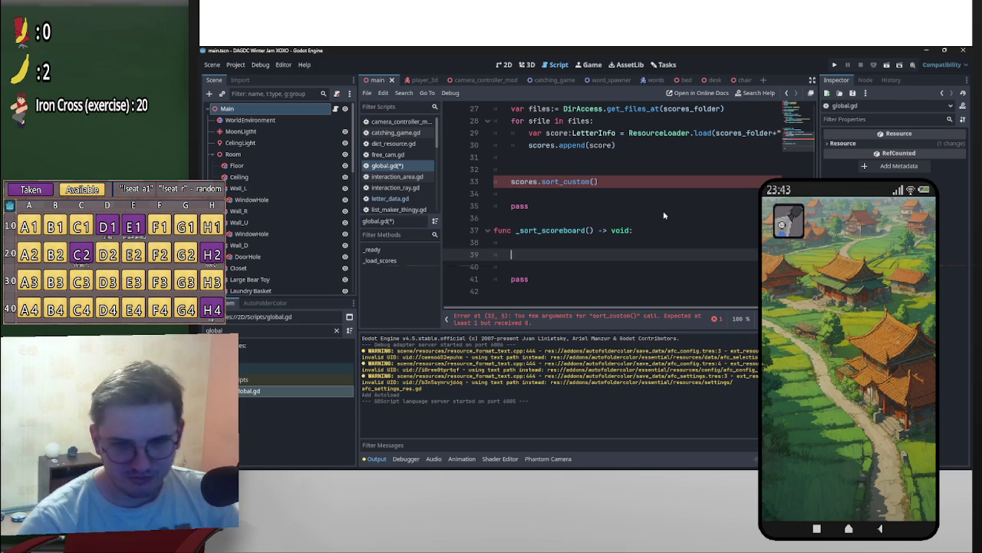
scroll(665, 213, "up", 7)
scroll(663, 209, "down", 5)
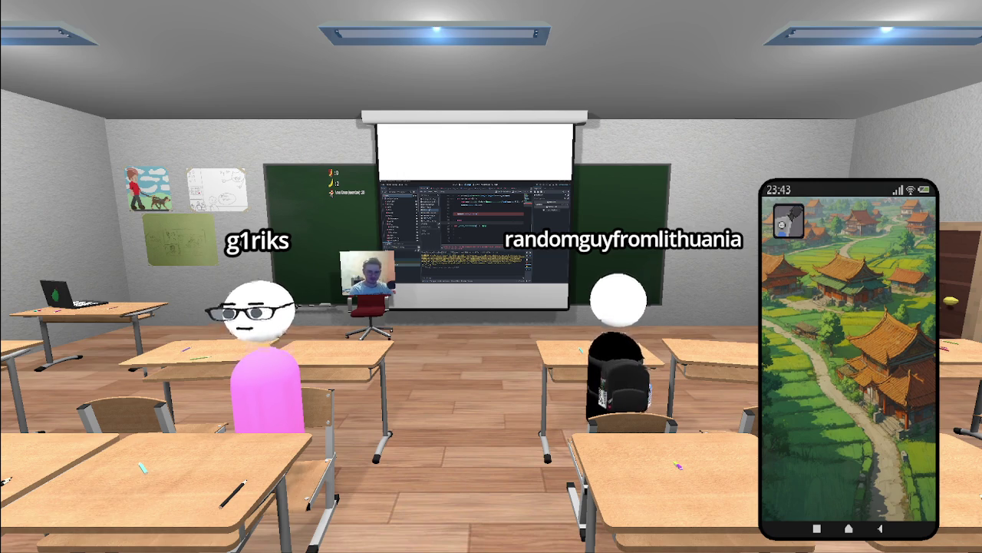
Step: Hide the phone overlay in the classroom stream scene
key("Tab")
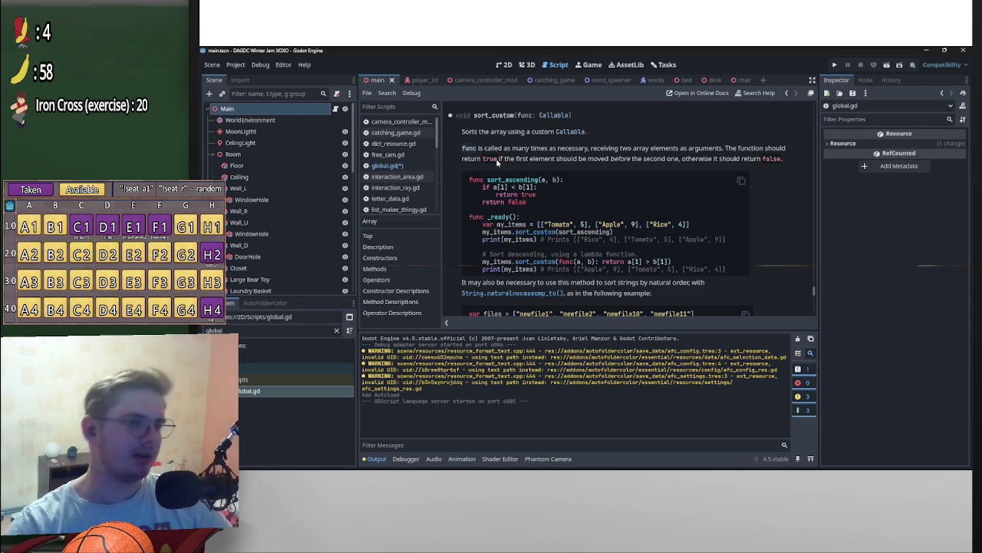
Step: Finish the comparator: return true if a.score > b.score, else return false
key("alt+Left")
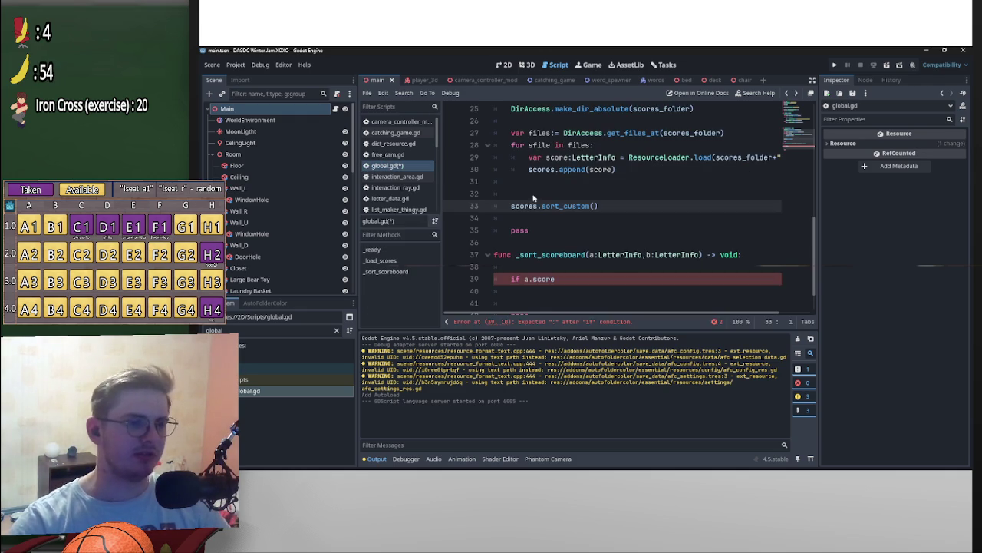
left_click(576, 279)
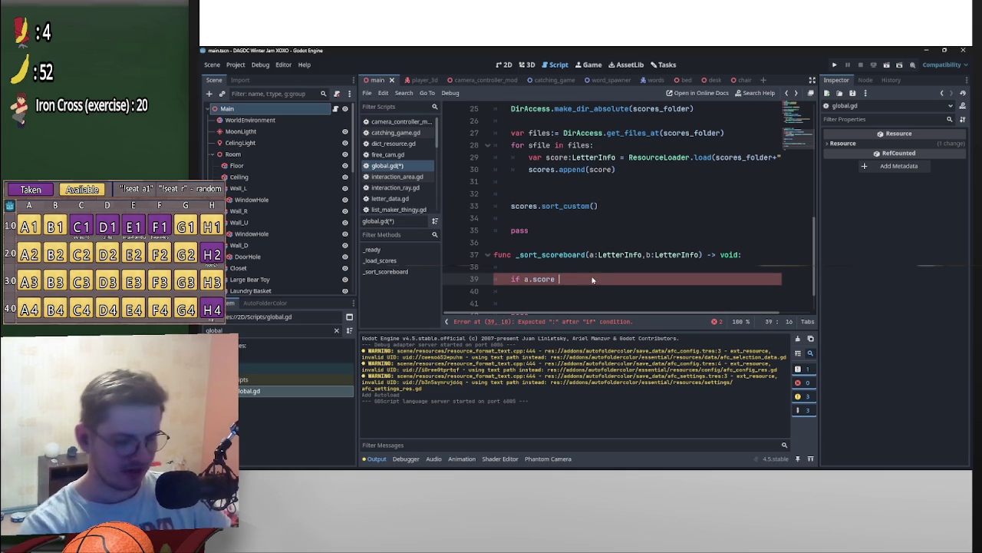
type("> ")
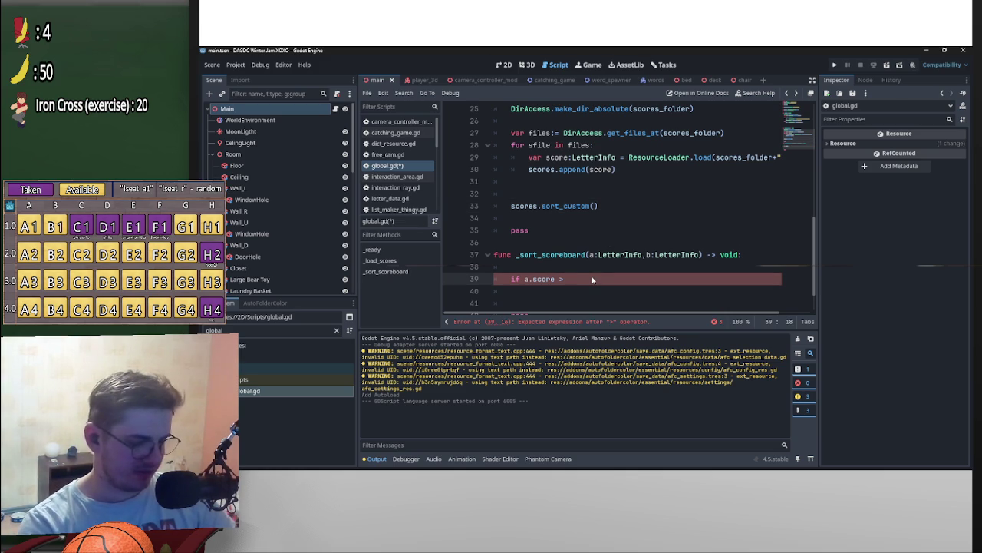
type("b.score")
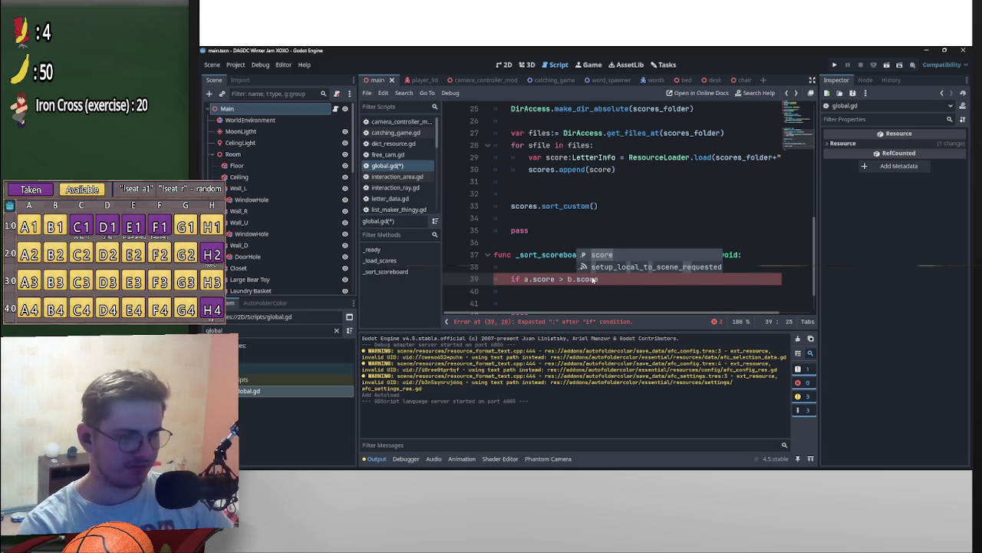
type(":")
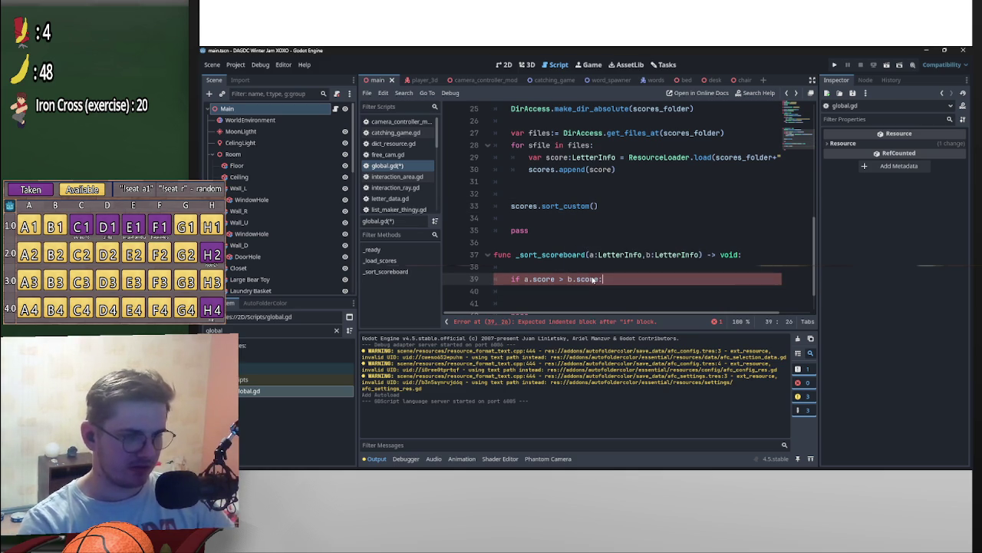
type(" return ")
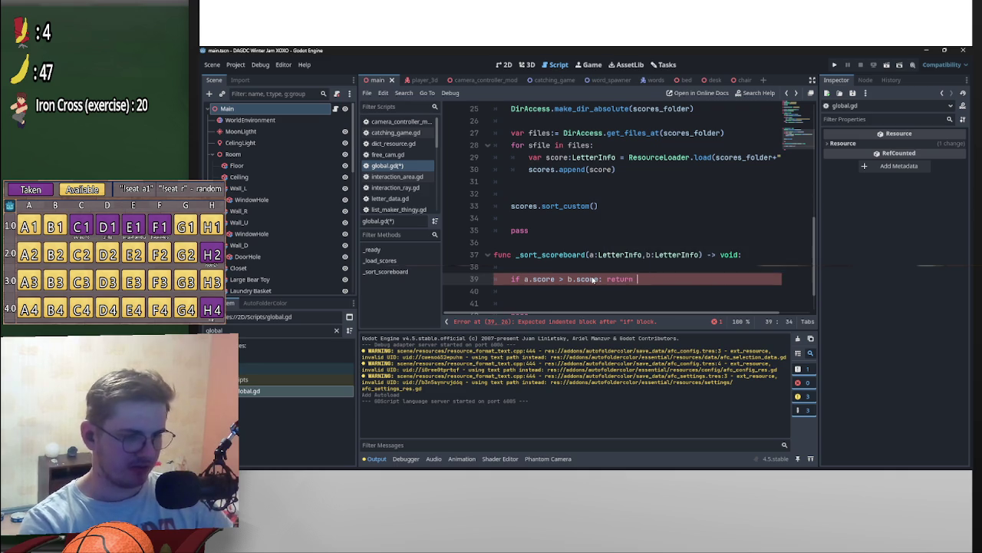
type("true")
key("Return")
type("else: retur")
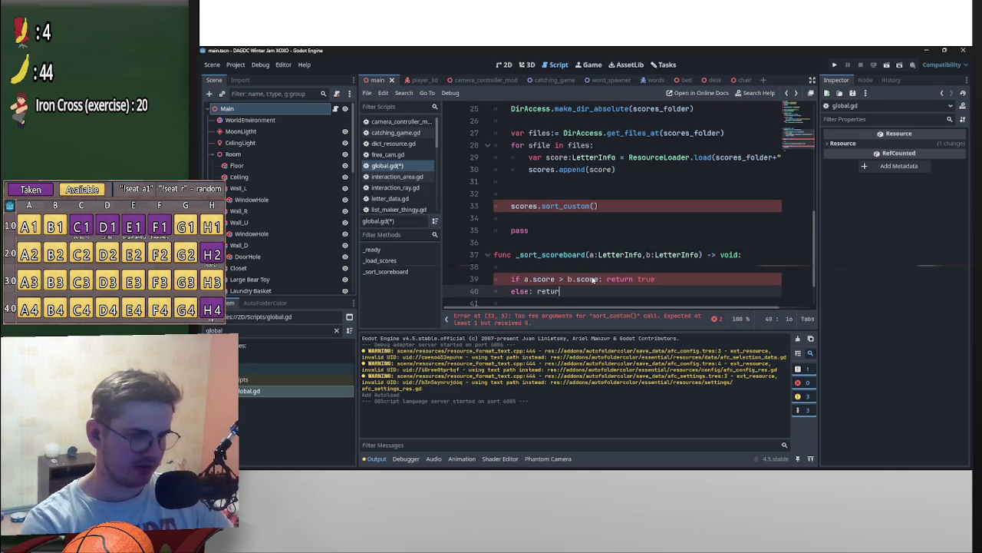
type("n false")
Step: Change _sort_scoreboard's return type from void to bool and delete the leftover pass
scroll(690, 257, "down", 1)
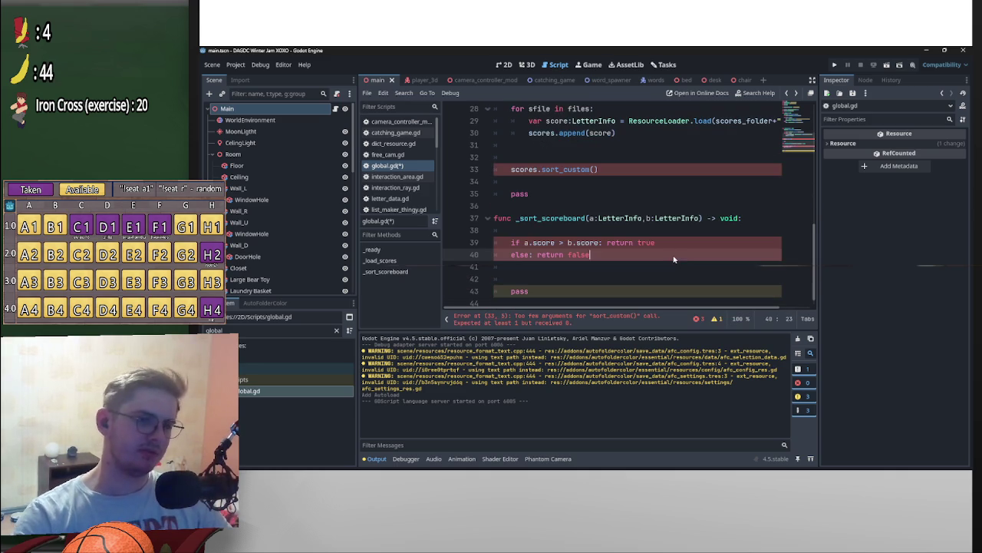
left_click_drag(721, 219, 738, 218)
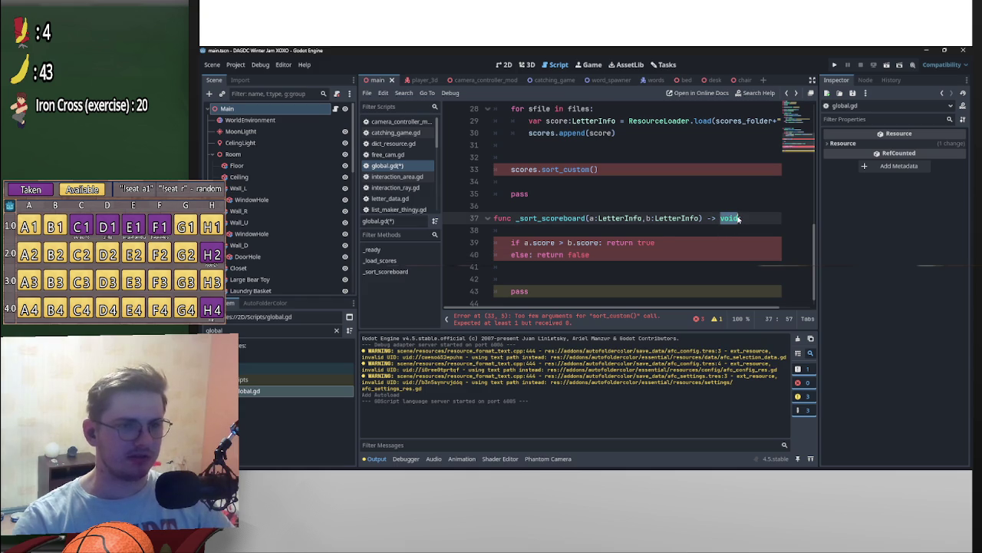
type("bool:")
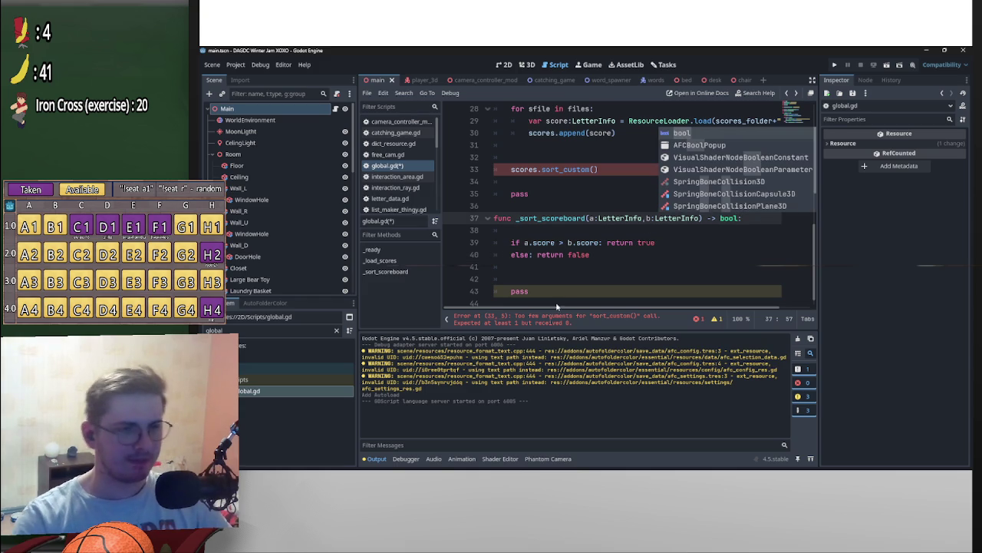
left_click_drag(557, 300, 440, 270)
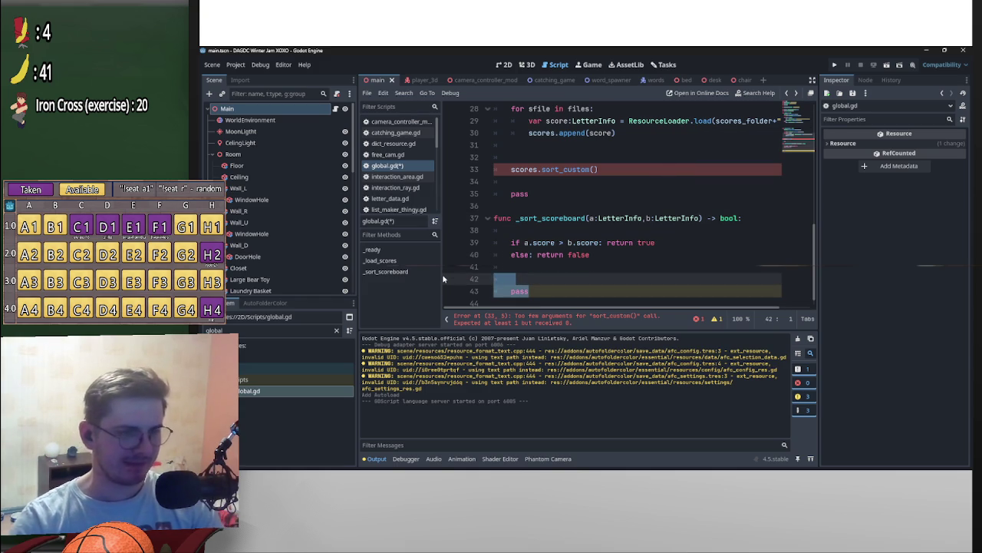
key("BackSpace")
key("BackSpace")
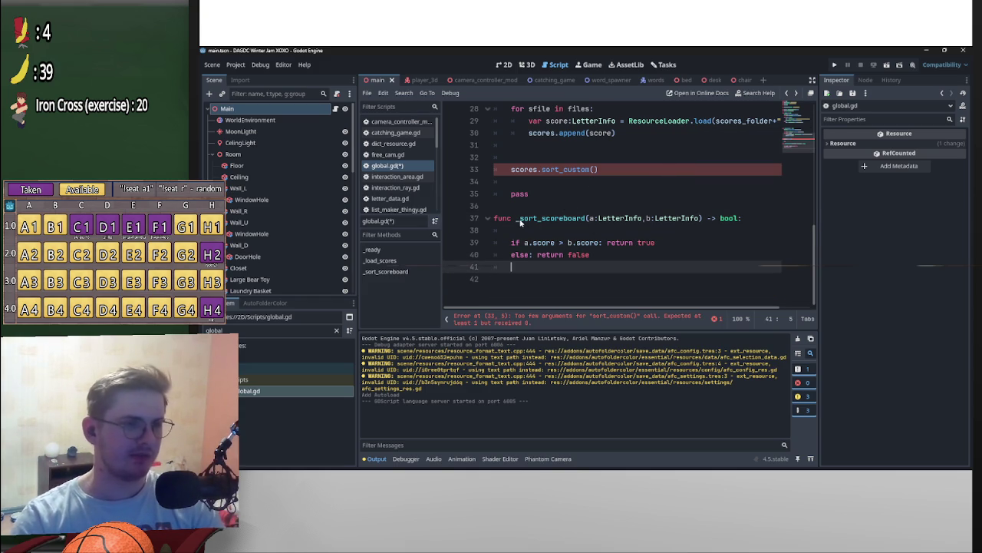
double_click(522, 220)
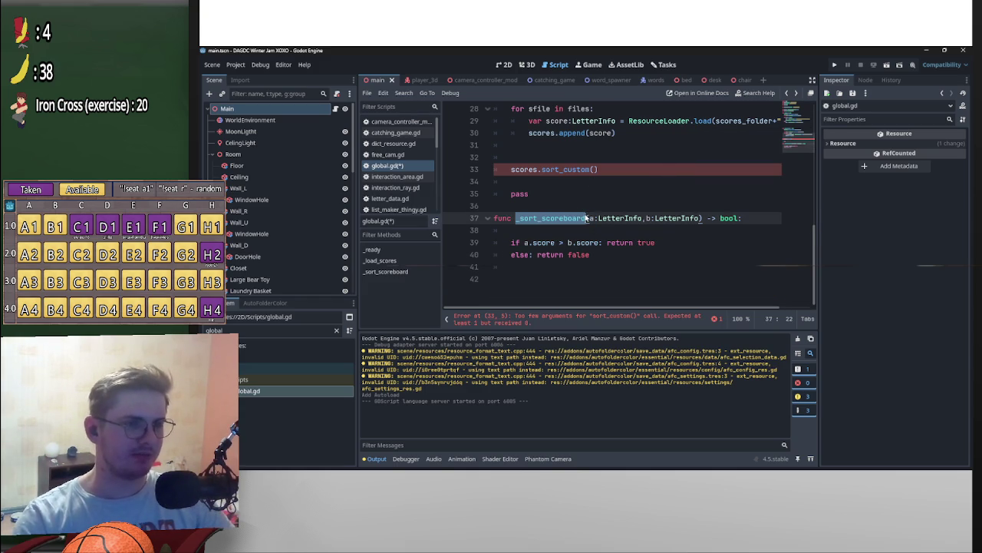
left_click(597, 170)
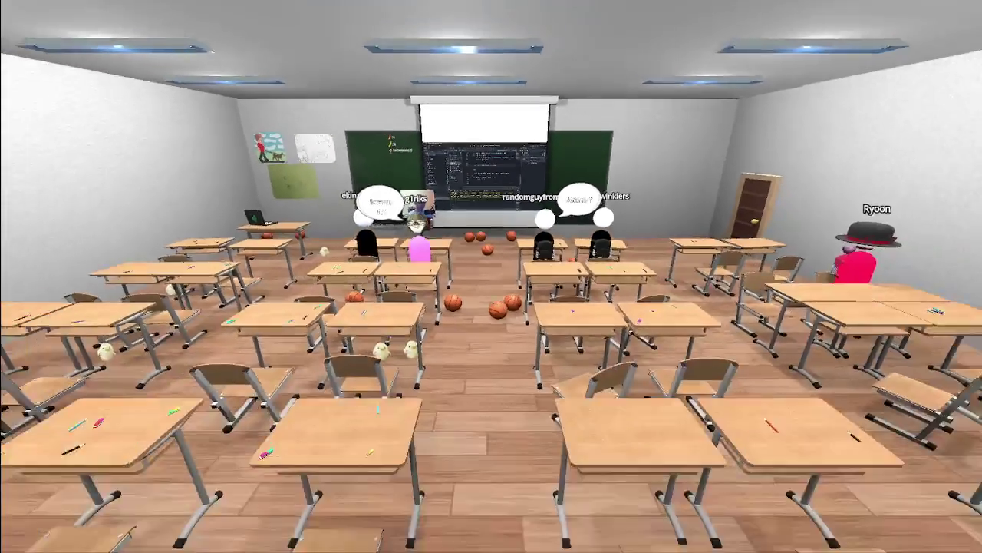
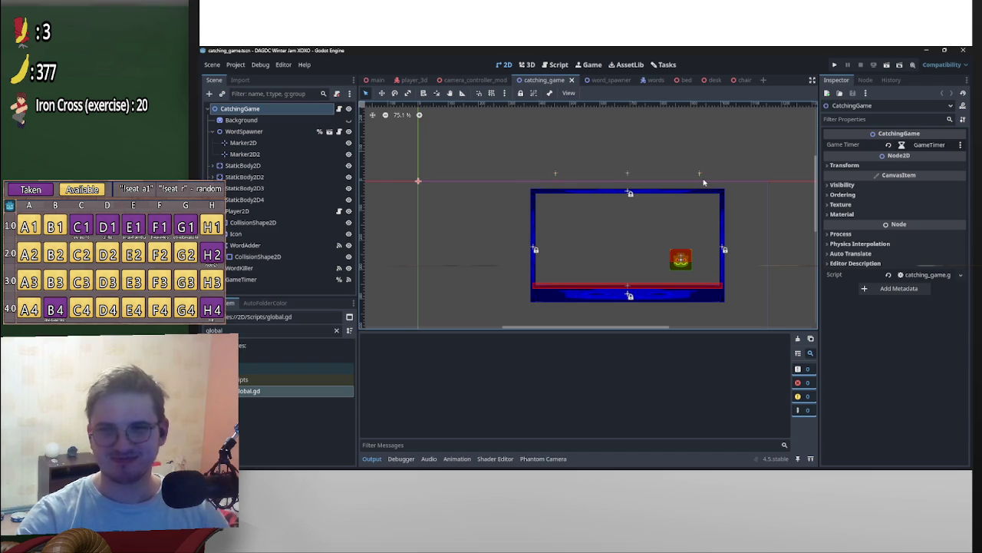
Step: Bring the running game window in front of the Godot editor
key("alt+Tab")
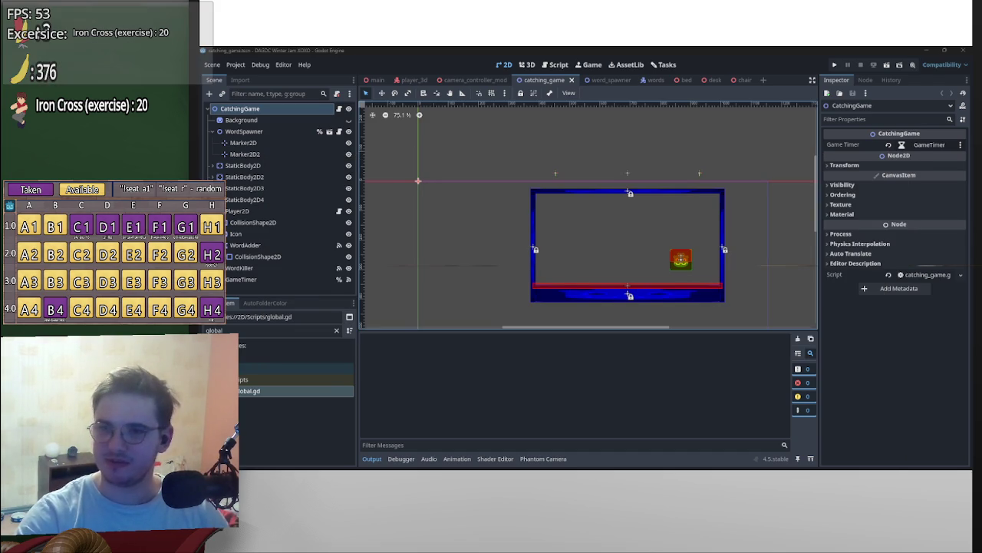
key("alt+Tab")
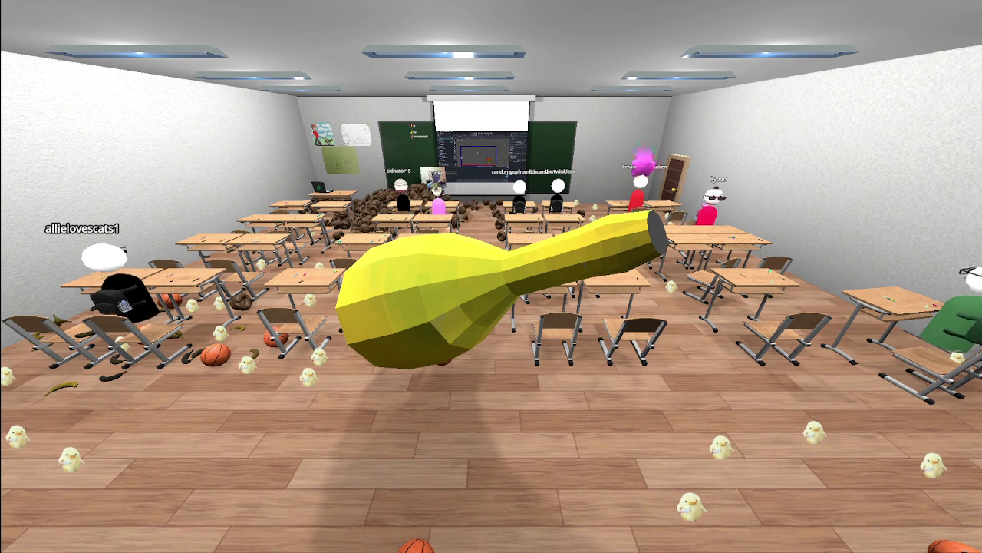
Step: Walk the player toward the front of the classroom, then back toward the rear
key("w")
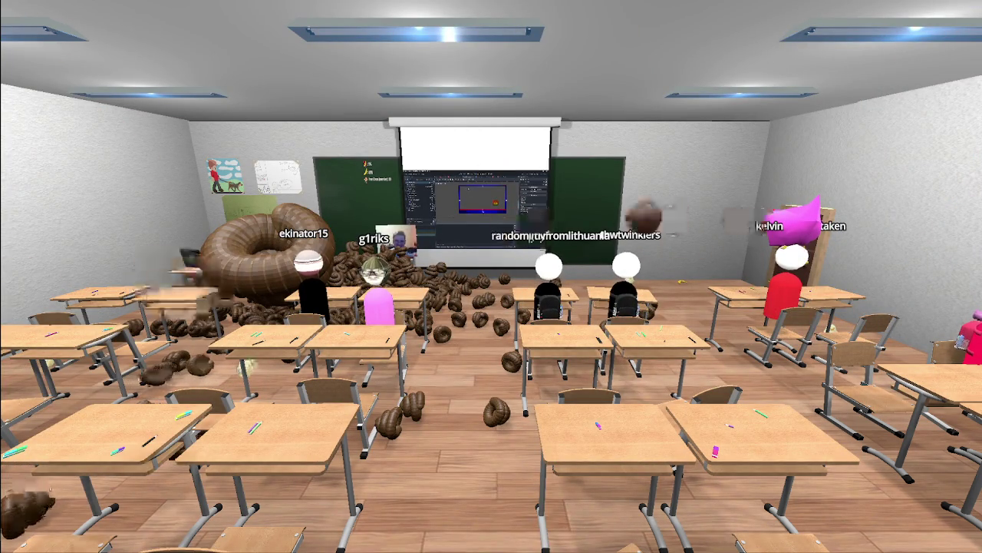
key("s")
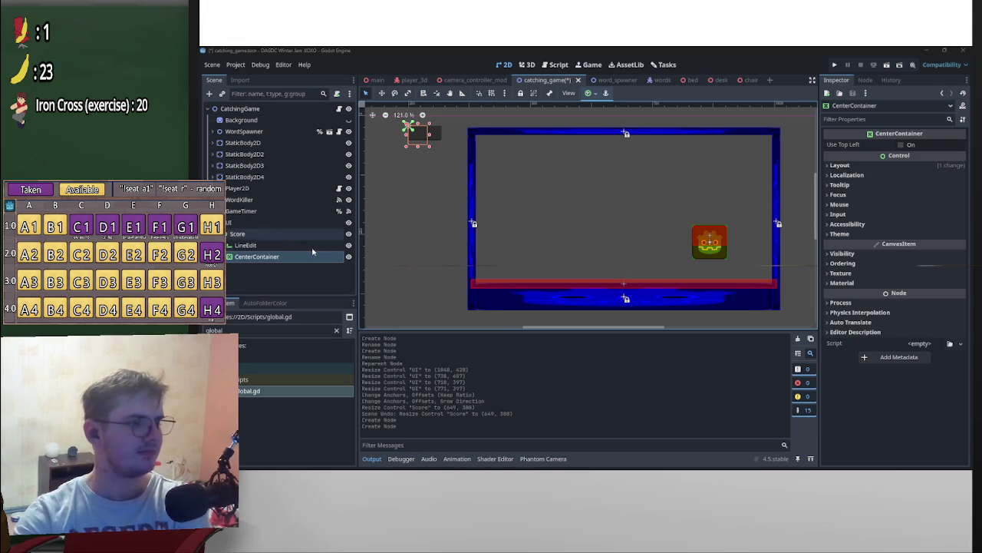
Step: Open the anchor preset list for the new CenterContainer
left_click(605, 92)
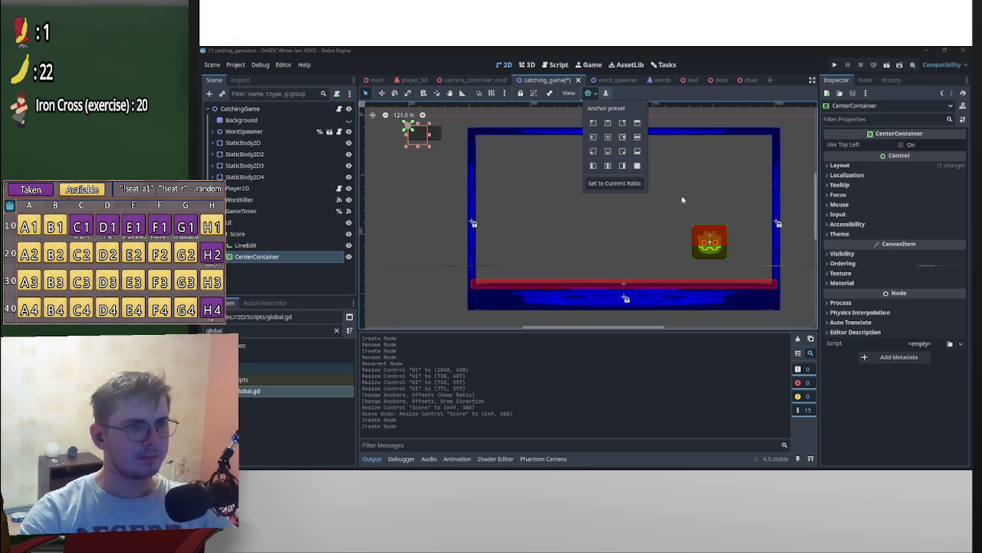
Step: Make the CenterContainer Full Rect, nest the LineEdit in it, and add a VBoxContainer
left_click(636, 167)
left_click_drag(254, 245, 268, 258)
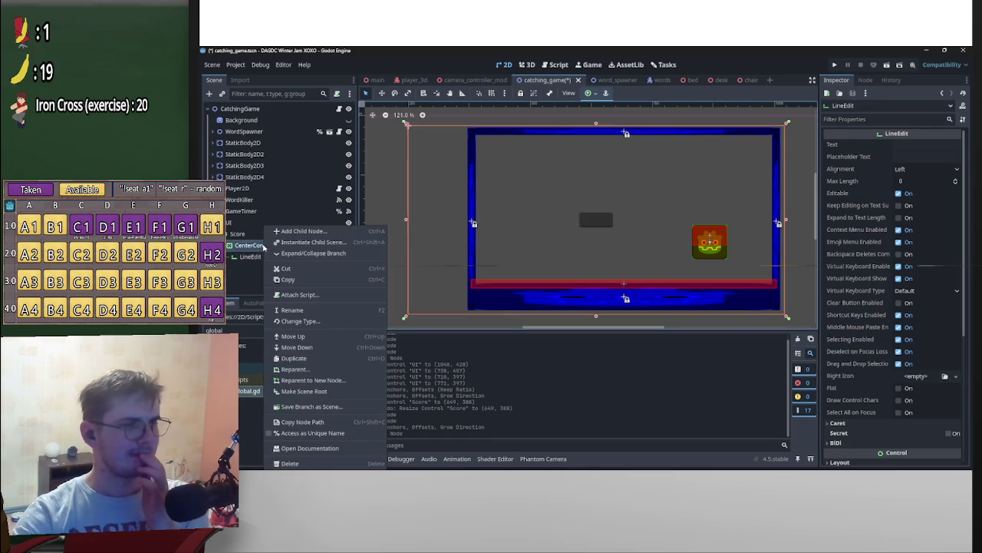
right_click(267, 245)
left_click(358, 232)
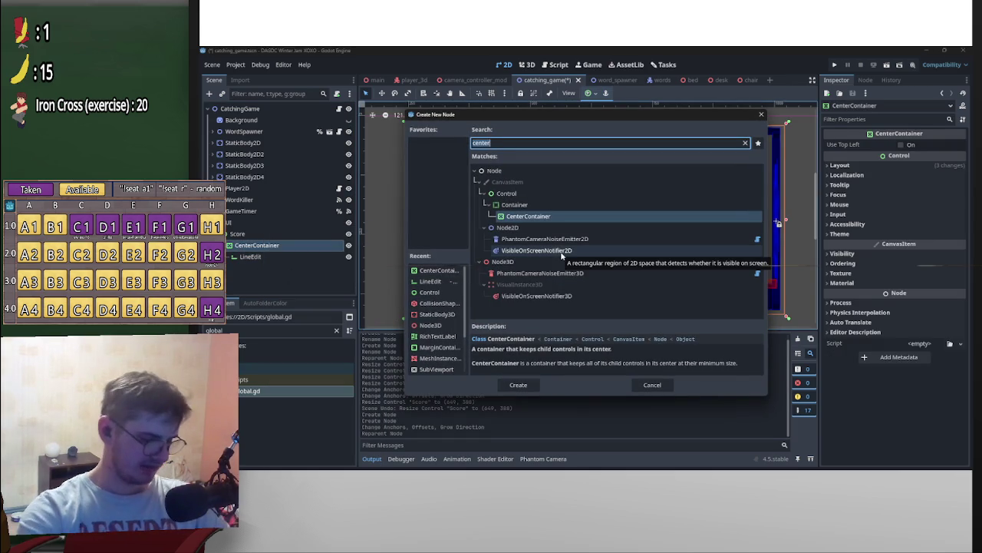
type("vbox")
key("Return")
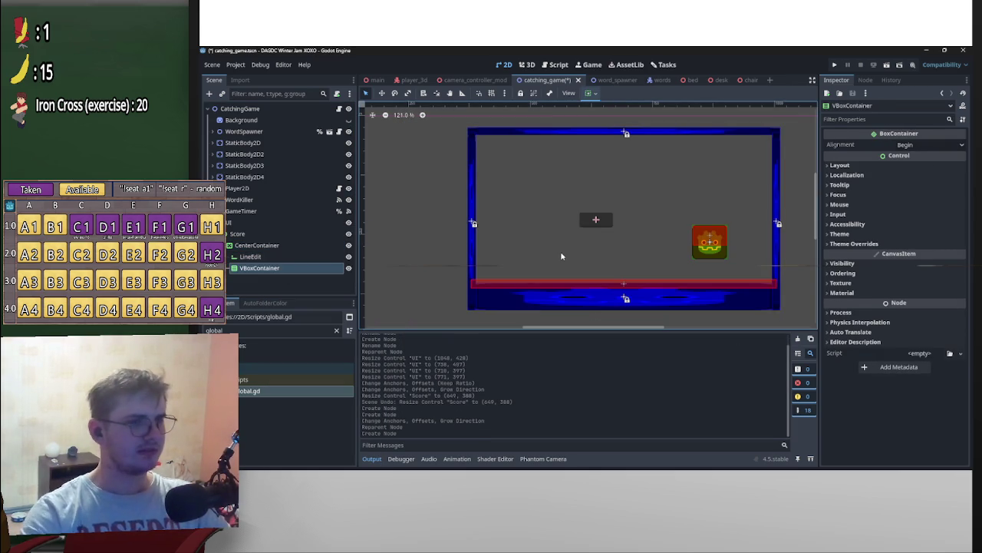
mouse_move(265, 268)
left_mouse_down()
mouse_move(265, 253)
mouse_move(272, 258)
left_mouse_up()
Step: Add a Label as a child of the VBoxContainer
right_click(269, 260)
key("Escape")
right_click(273, 256)
left_click(307, 230)
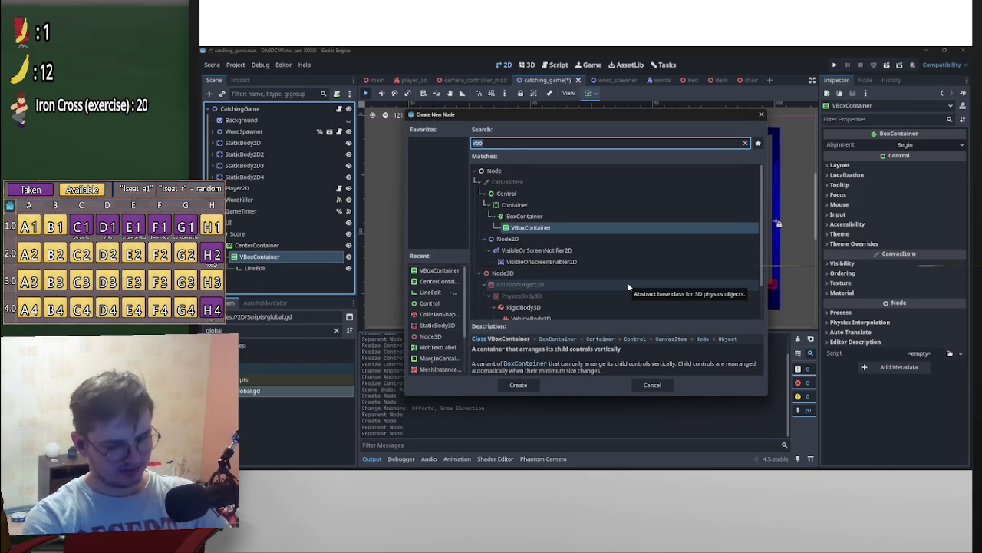
type("label")
key("Return")
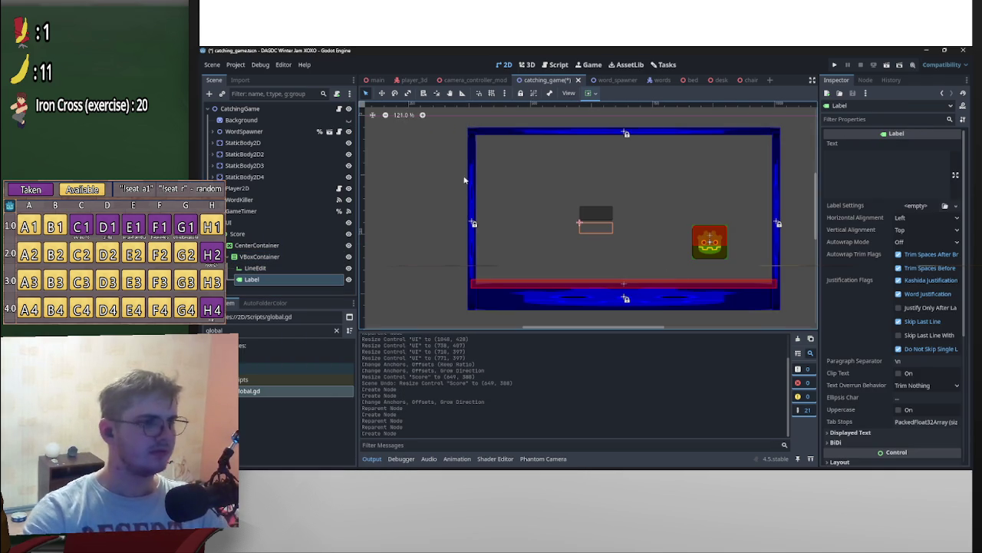
Step: Apply main_theme.tres to the Label and place it above the LineEdit
left_click(203, 329)
type("theme")
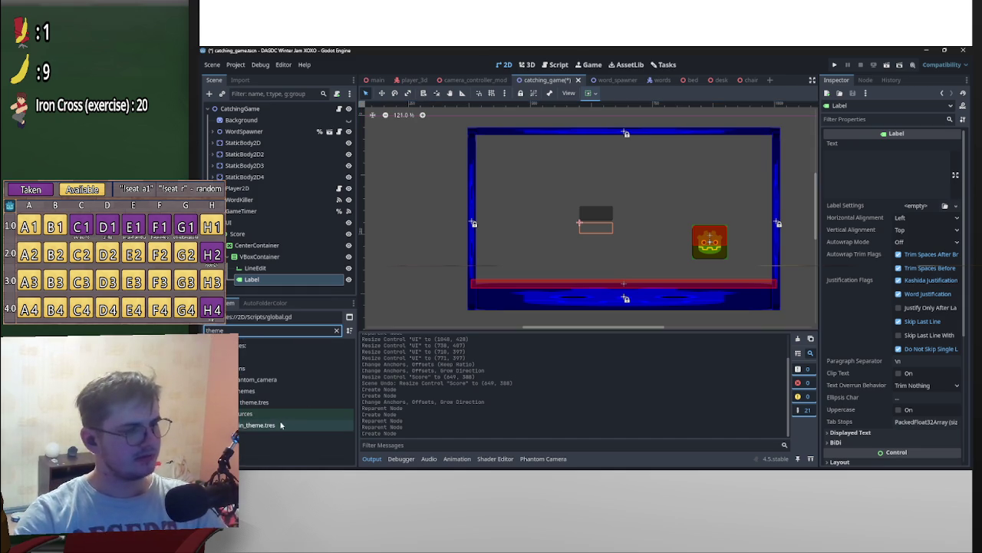
mouse_move(265, 427)
left_mouse_down()
mouse_move(292, 375)
mouse_move(281, 280)
left_mouse_up()
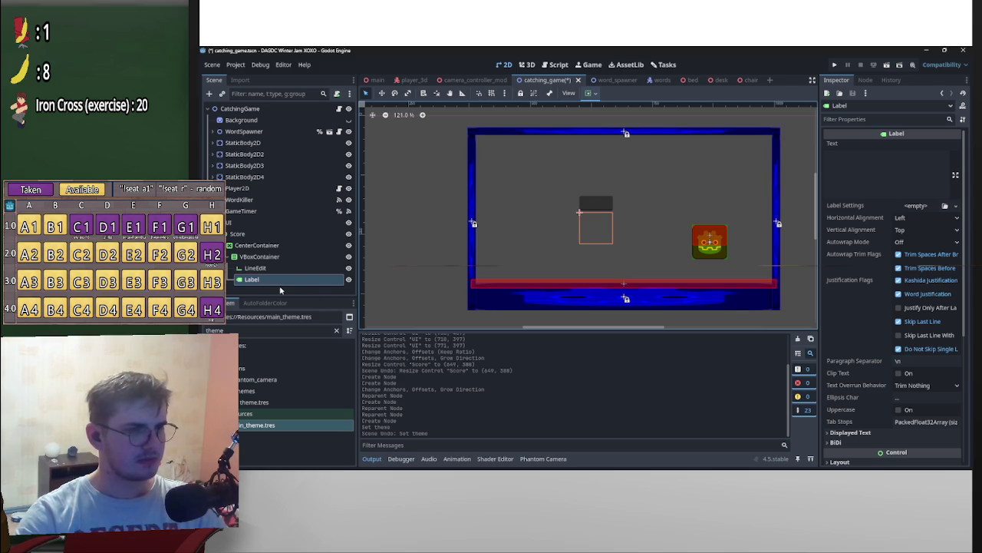
left_click_drag(259, 280, 286, 264)
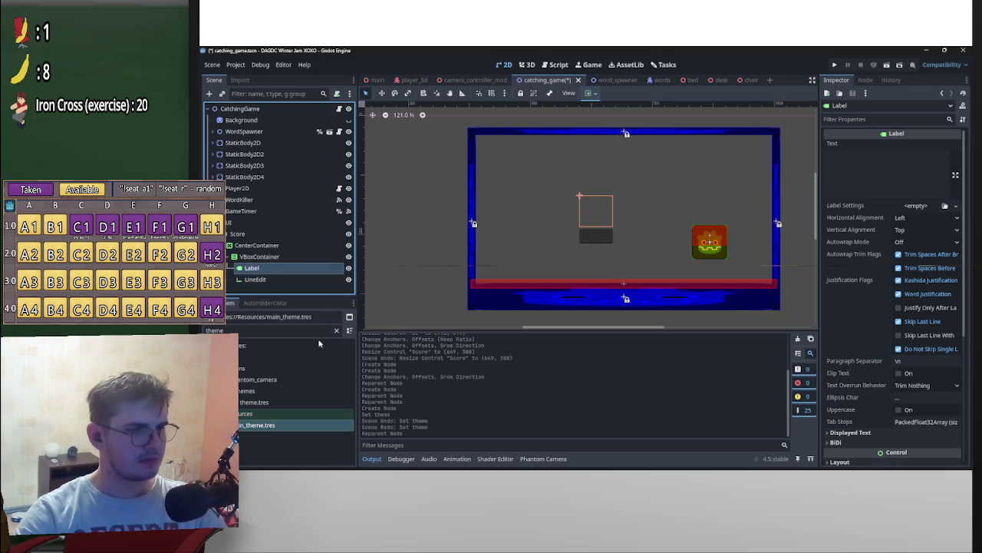
mouse_move(259, 424)
left_mouse_down()
mouse_move(307, 361)
mouse_move(307, 269)
left_mouse_up()
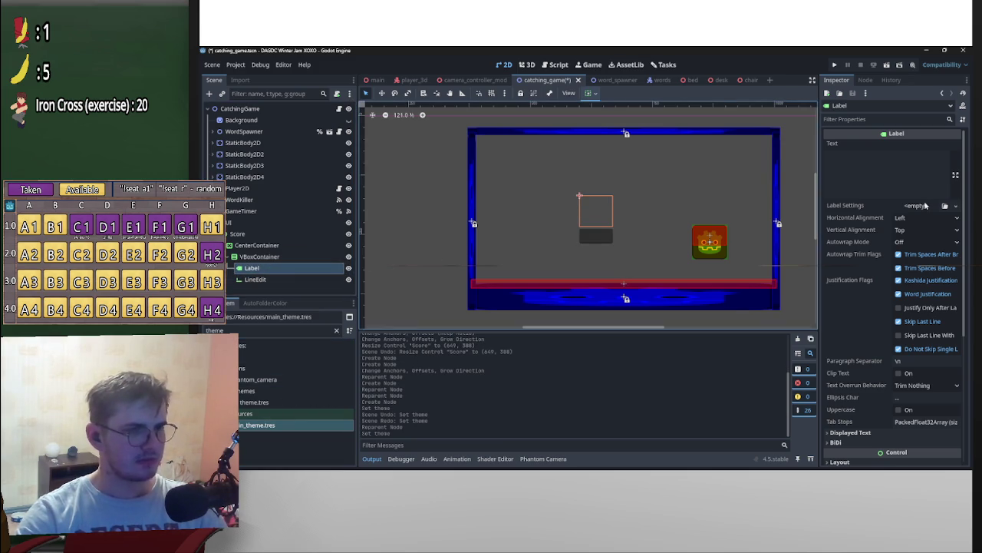
Step: Set the Label's text to 'Your score was :'
left_click(912, 174)
type("tw\\")
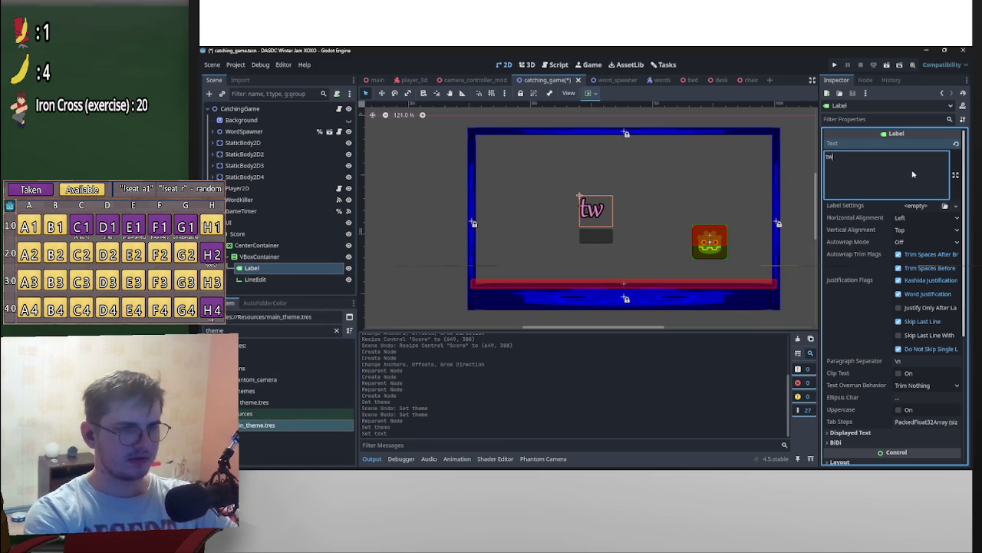
key("BackSpace")
key("BackSpace")
key("BackSpace")
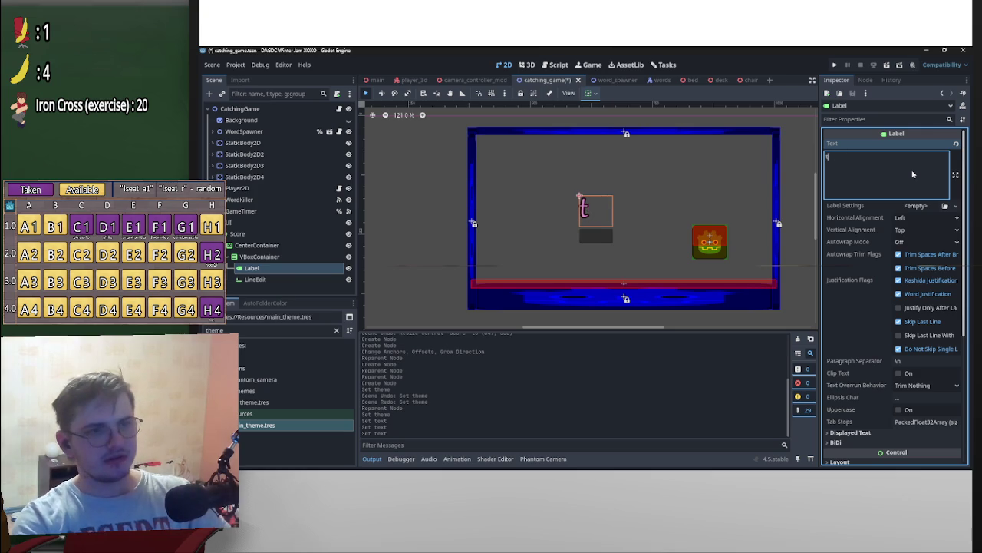
scroll(654, 227, "down", 2)
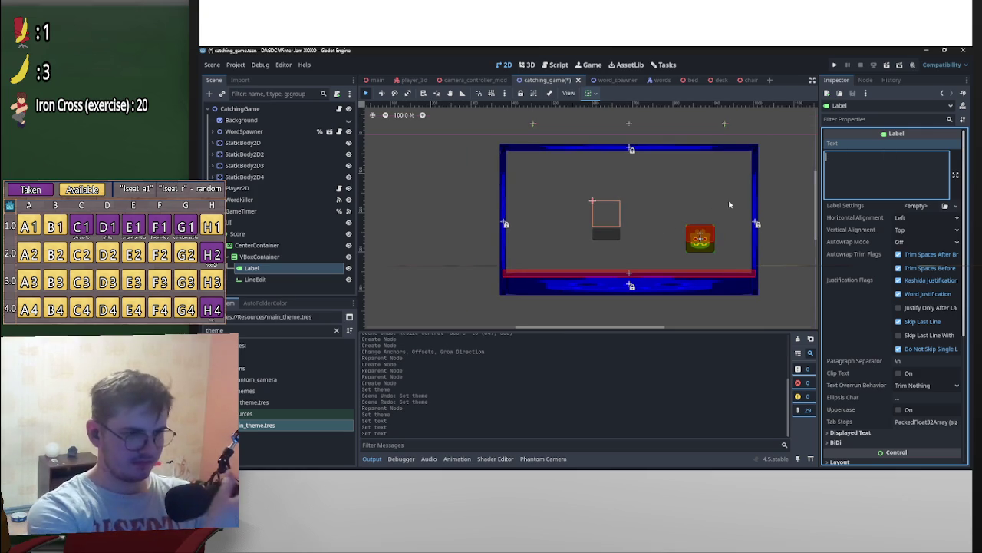
type("T")
key("BackSpace")
type("Your")
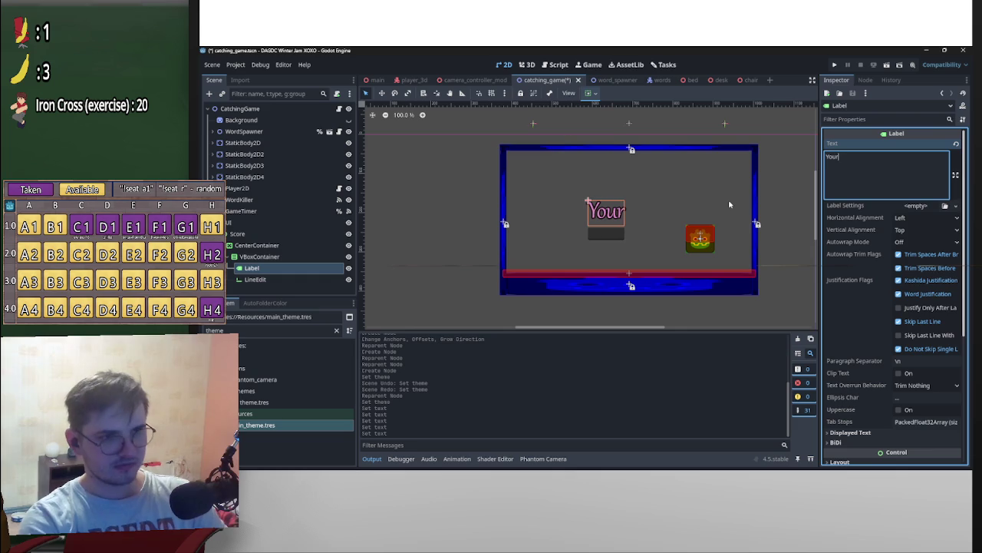
type(" score was")
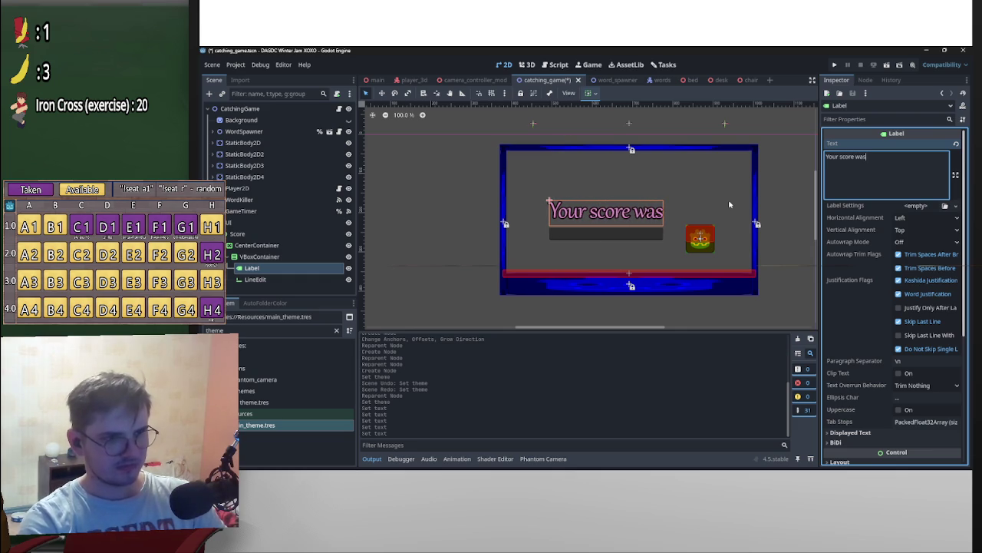
type(":")
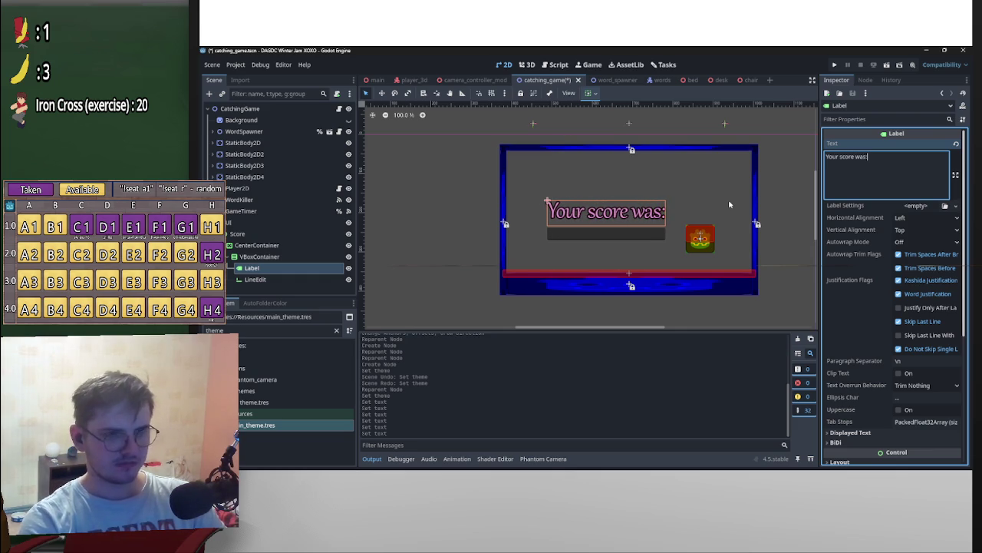
key("BackSpace")
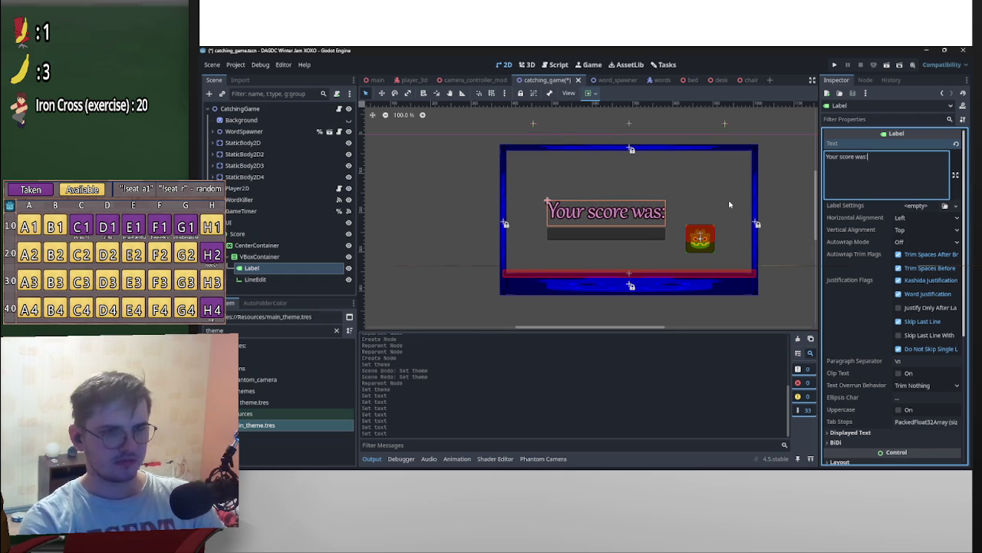
key("Left")
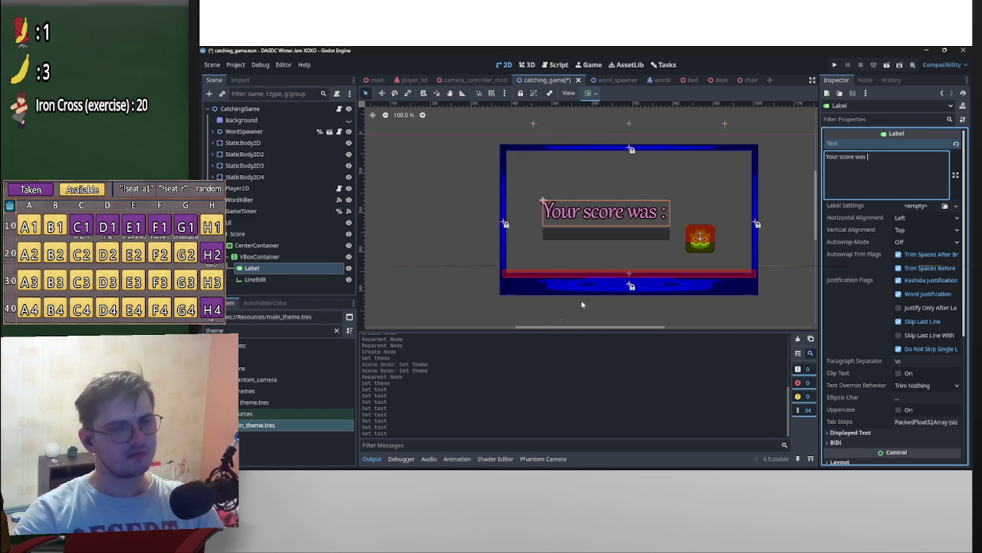
right_click(266, 256)
Step: Add an HSeparator above the LineEdit with a Separation constant override of 10
left_click(303, 230)
type("sep")
key("Return")
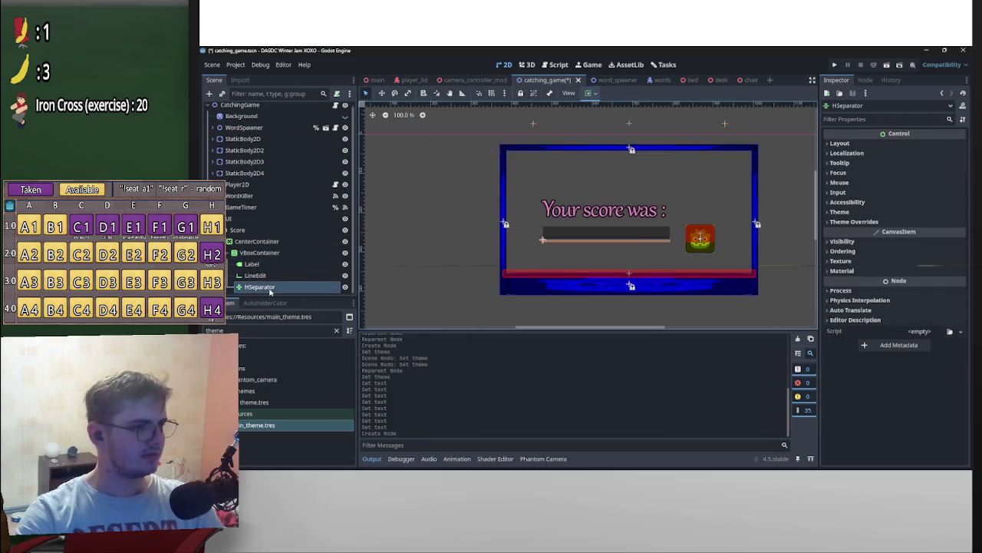
left_click_drag(270, 290, 265, 271)
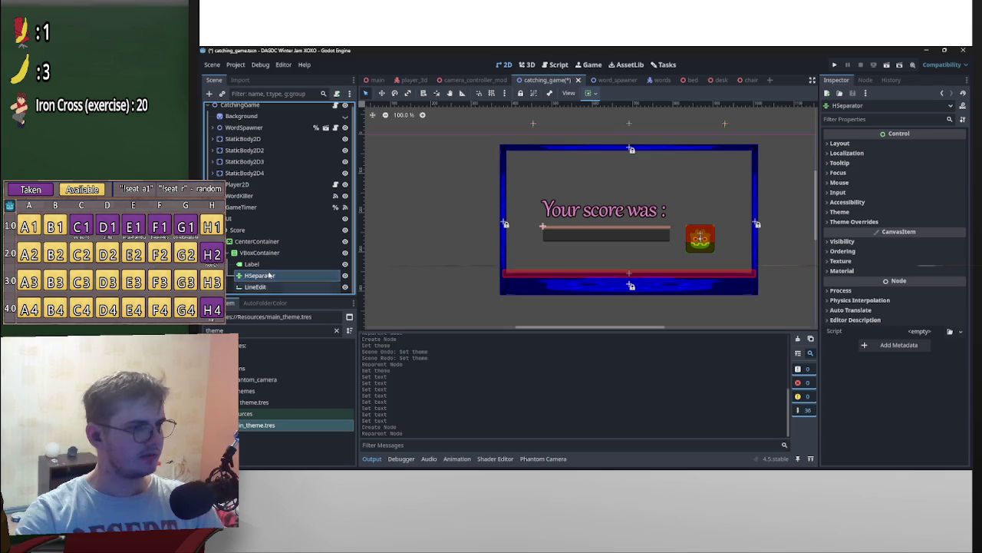
left_click(894, 222)
left_click(865, 231)
left_click(917, 242)
type("10")
key("Return")
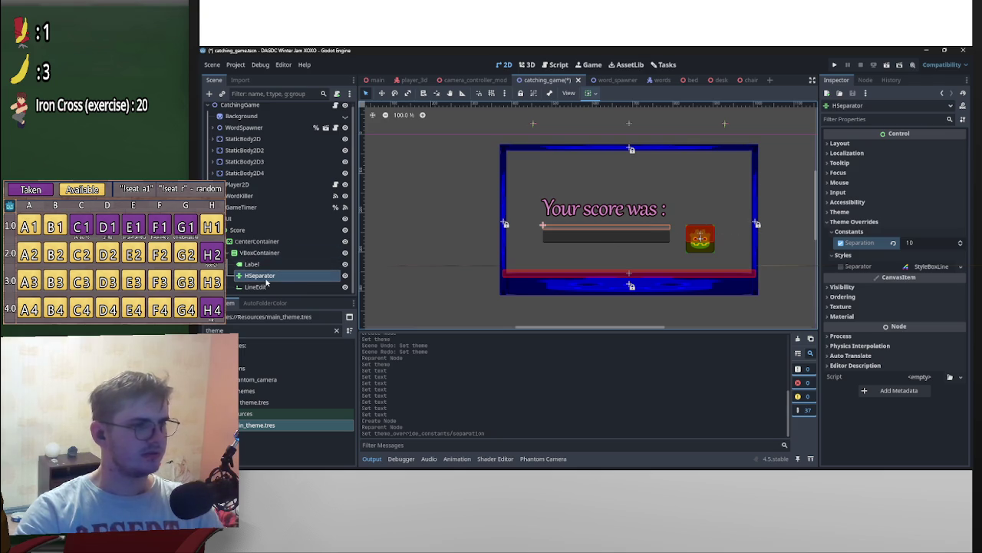
Step: Append 'Score' to the Label so it reads 'Your score was : Score'
left_click(252, 265)
left_click(900, 163)
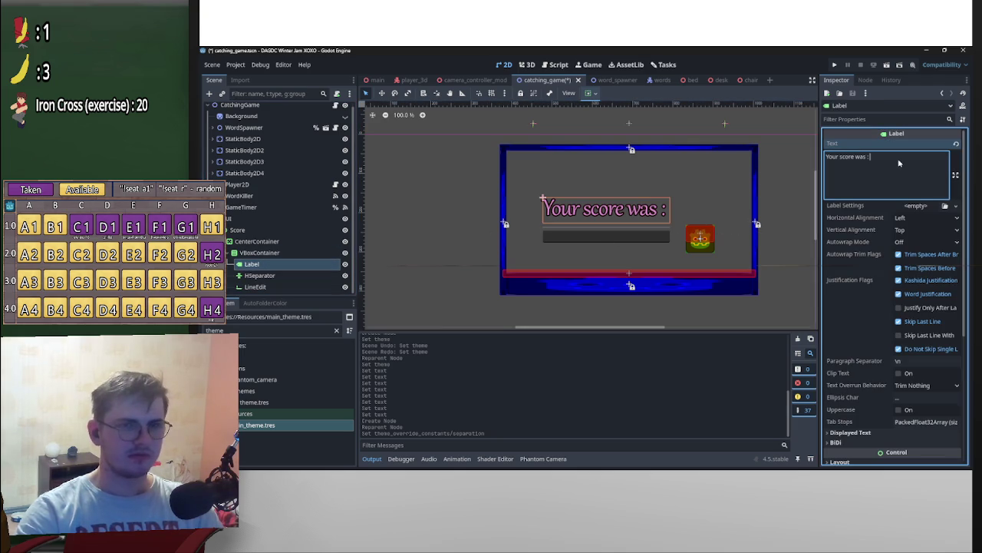
type("Score")
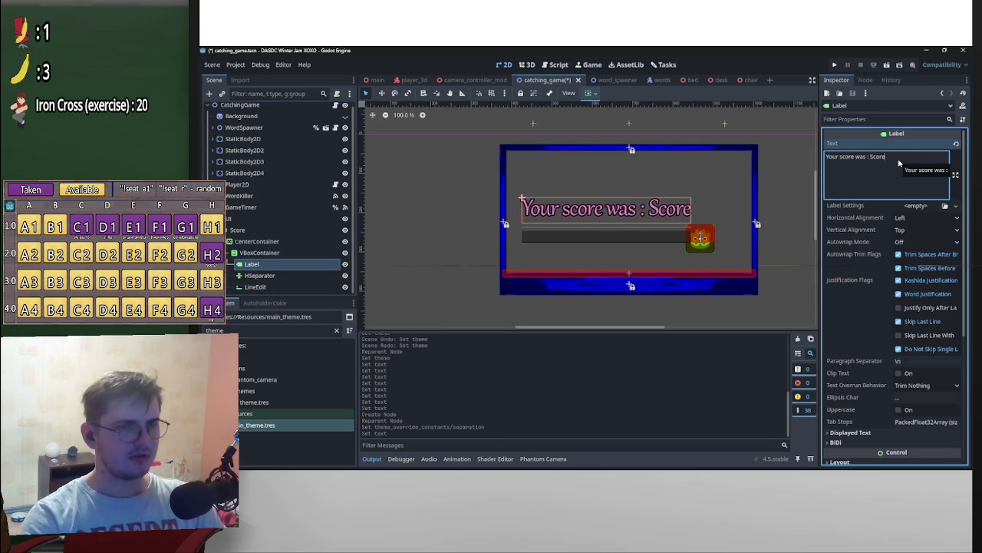
left_click(277, 267)
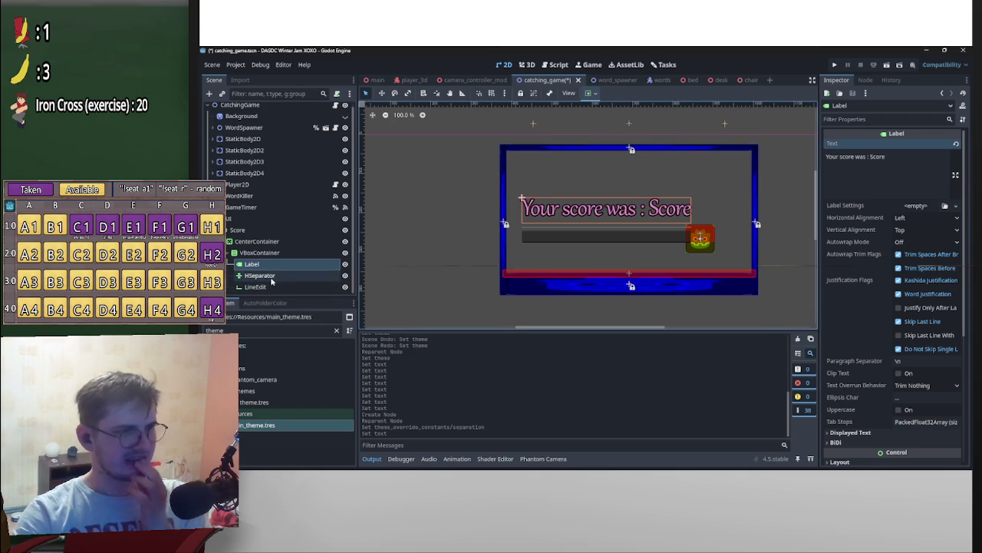
right_click(278, 275)
left_click(330, 232)
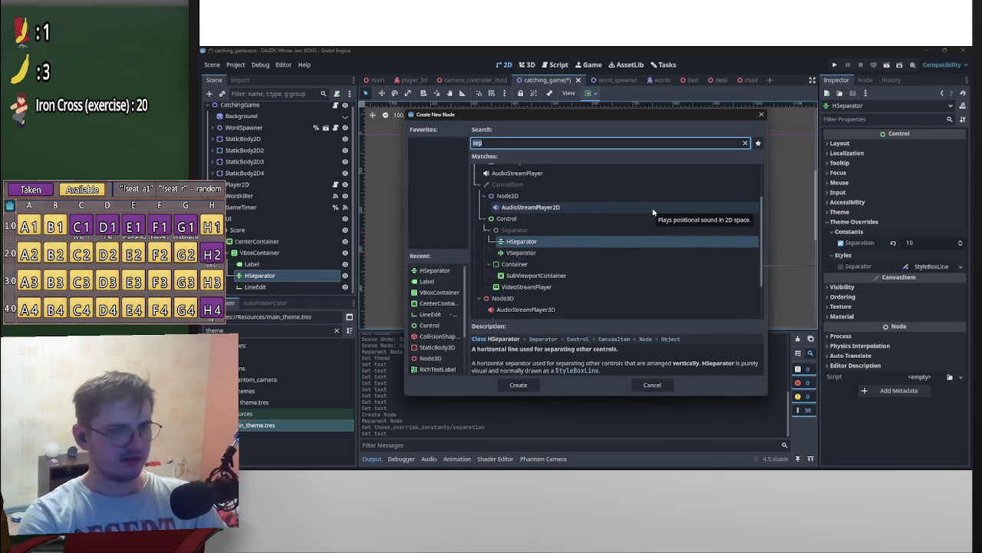
Step: Add Label2 with main_theme.tres, reading 'Would you like to save your score?'
type("l")
key("Return")
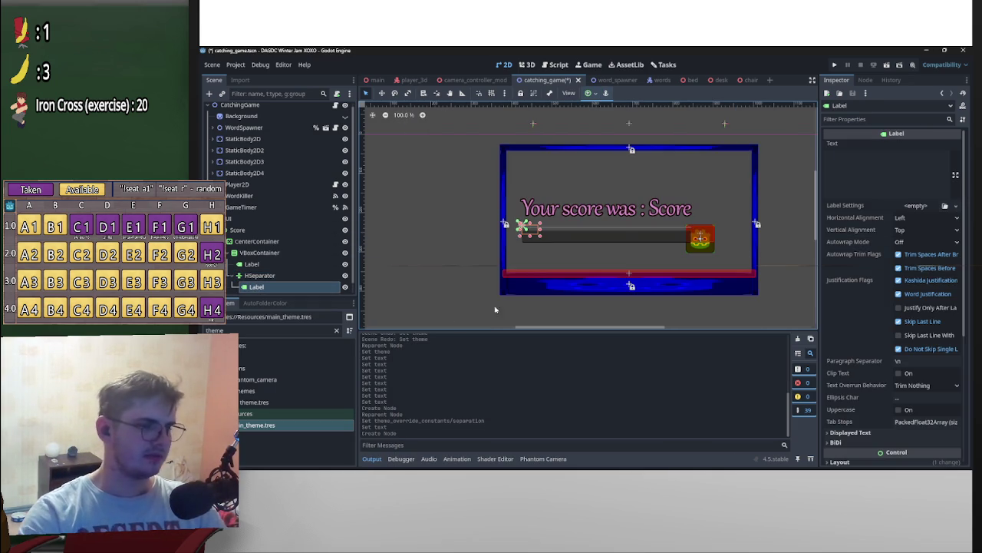
mouse_move(261, 427)
left_mouse_down()
mouse_move(299, 304)
mouse_move(284, 279)
mouse_move(269, 286)
mouse_move(266, 272)
left_mouse_up()
left_click(901, 175)
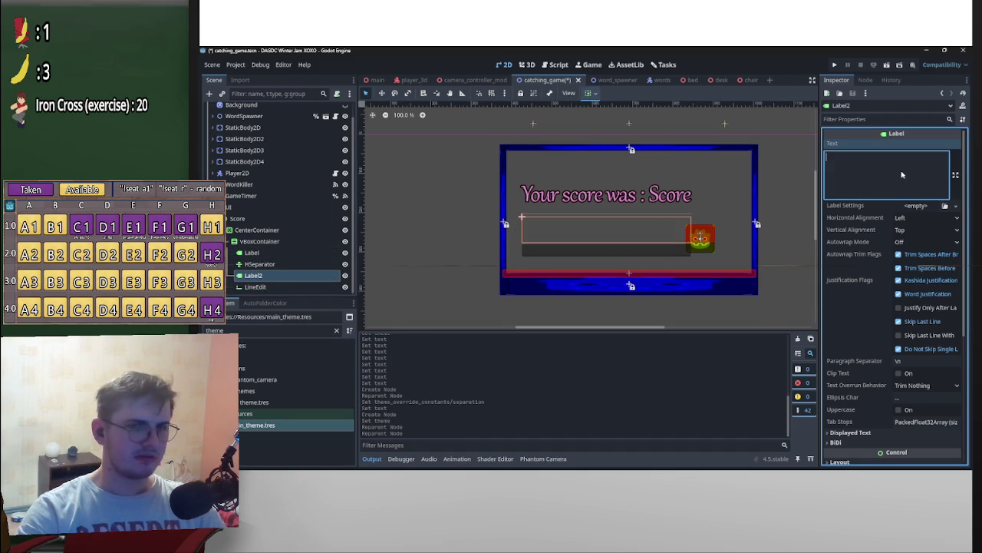
type("Would you la")
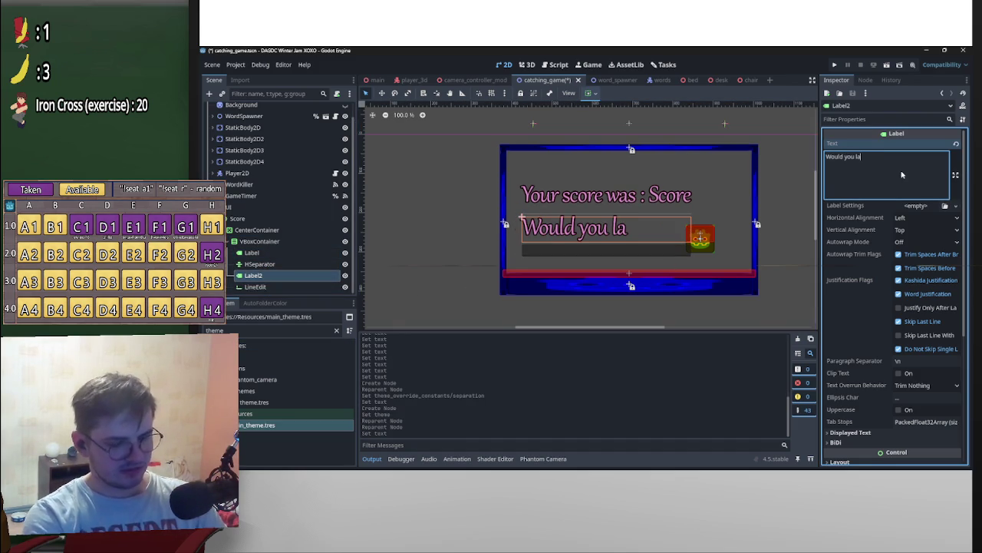
key("BackSpace")
type("ike")
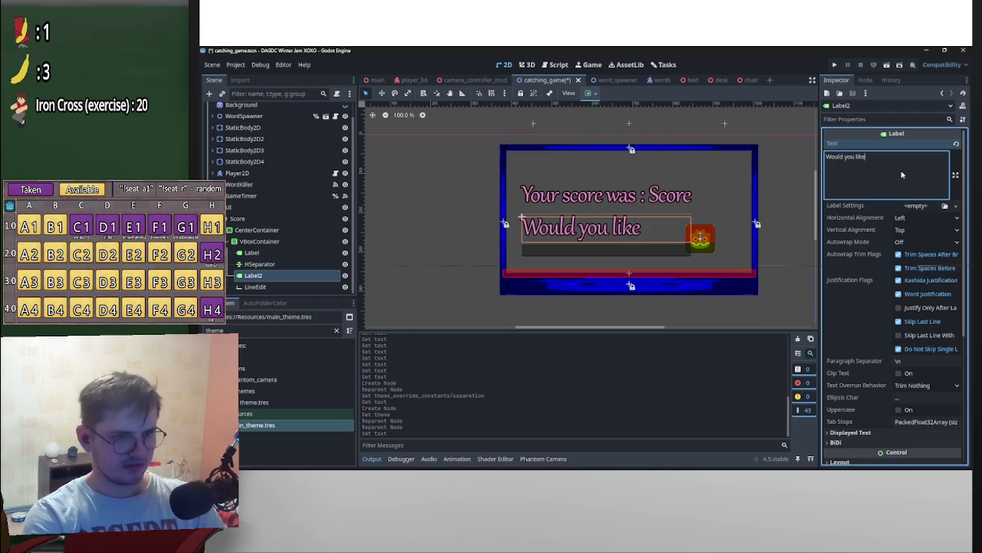
type(" to sa")
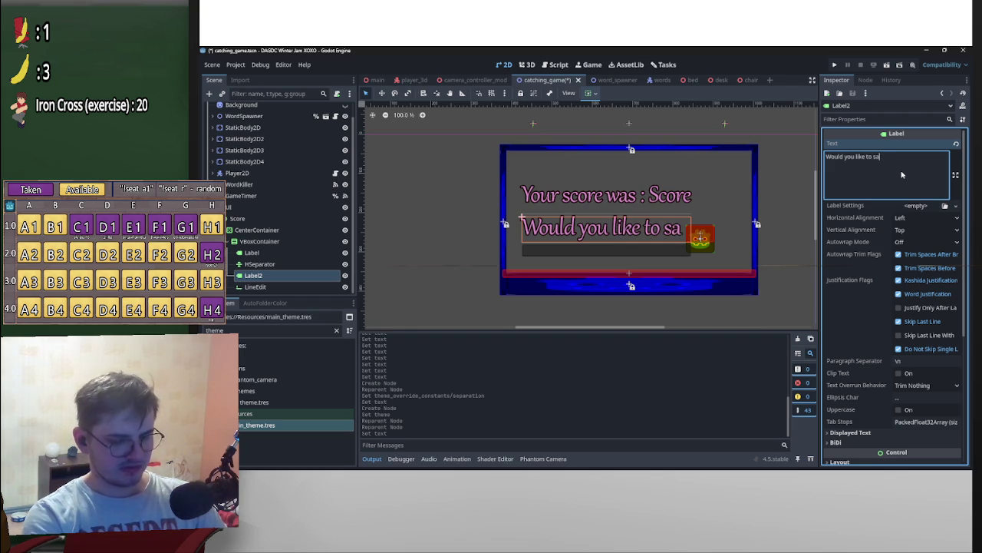
type("ve your score")
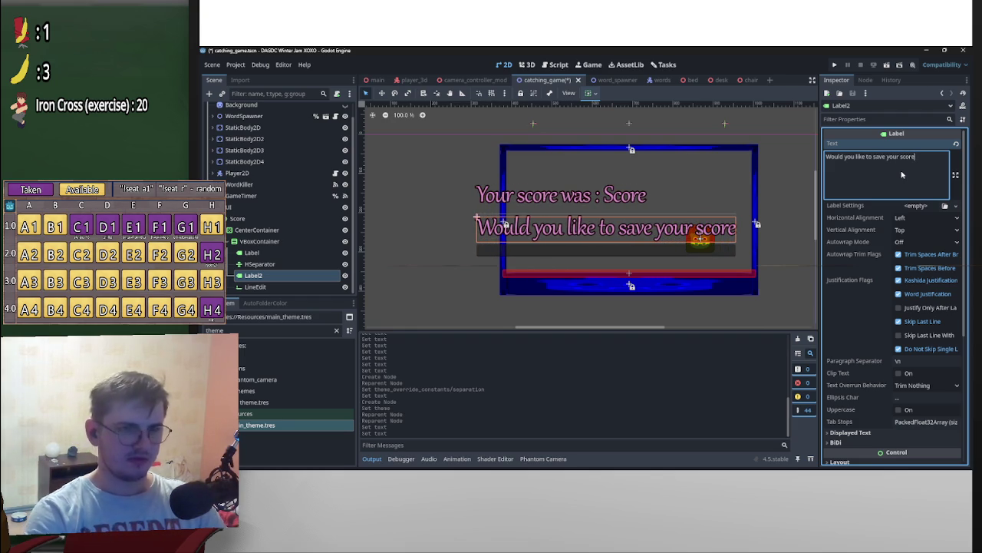
type("?")
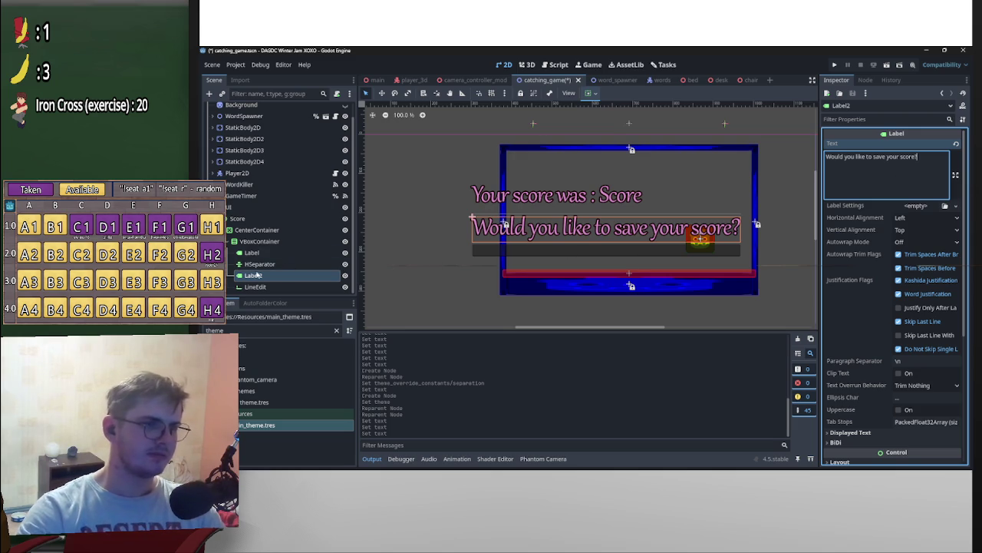
right_click(278, 241)
Step: Set Horizontal Alignment to Center on both the score Label and Label2
left_click(258, 253)
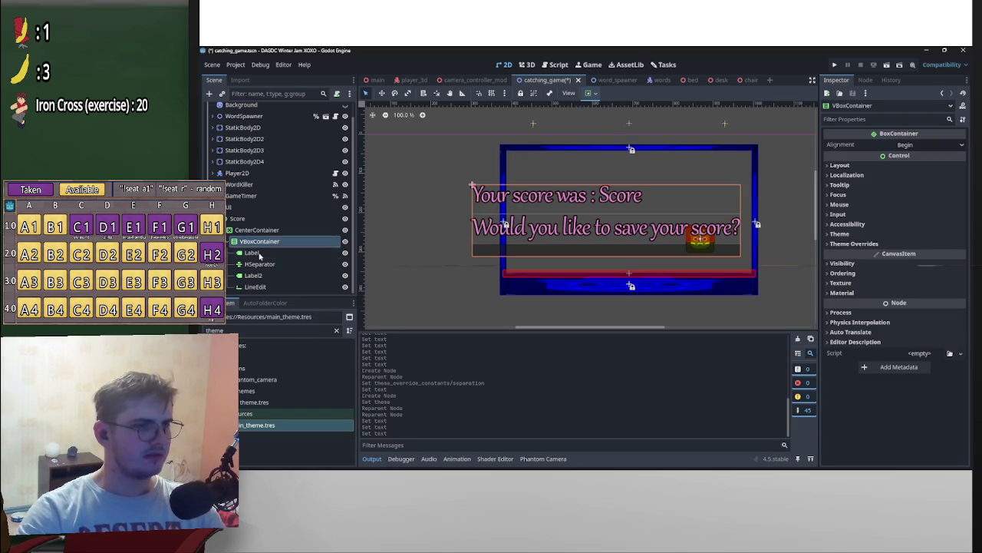
left_click(915, 219)
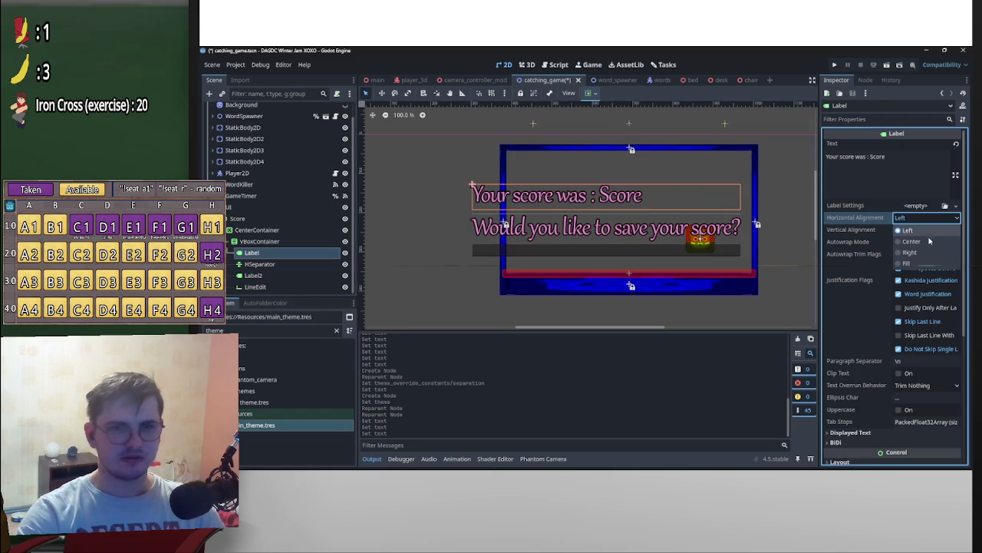
left_click(917, 242)
left_click(253, 275)
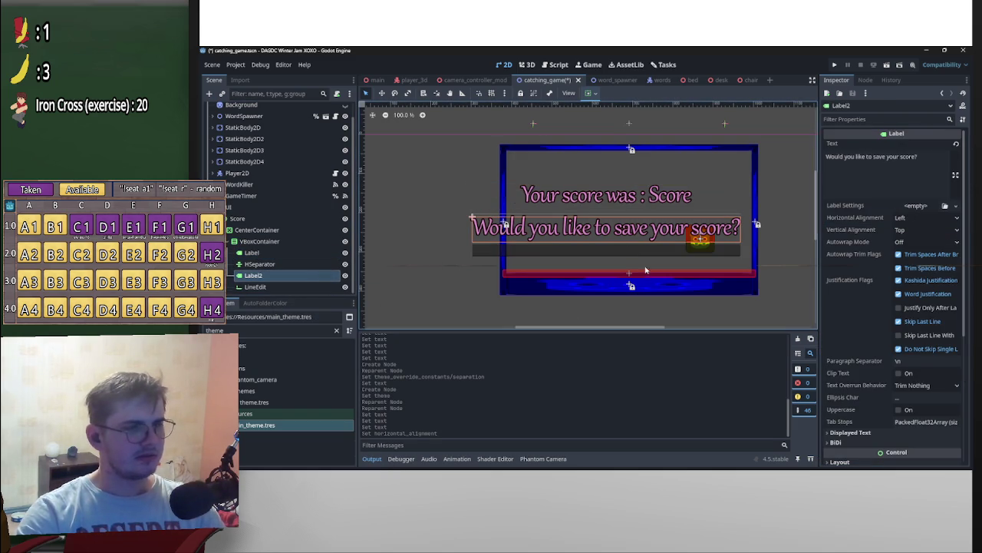
left_click(925, 218)
left_click(921, 243)
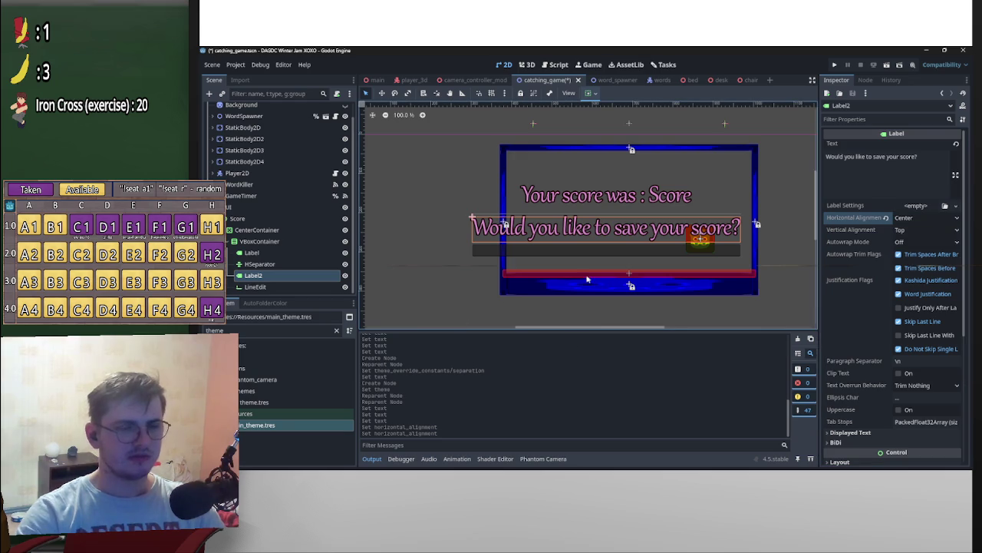
scroll(647, 242, "down", 2)
scroll(647, 243, "up", 4)
scroll(647, 242, "down", 1)
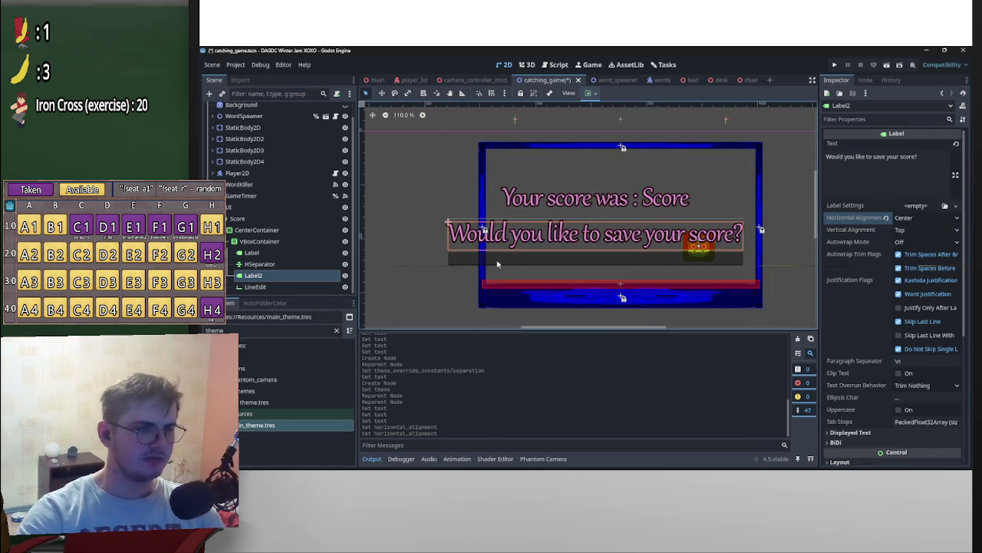
right_click(268, 276)
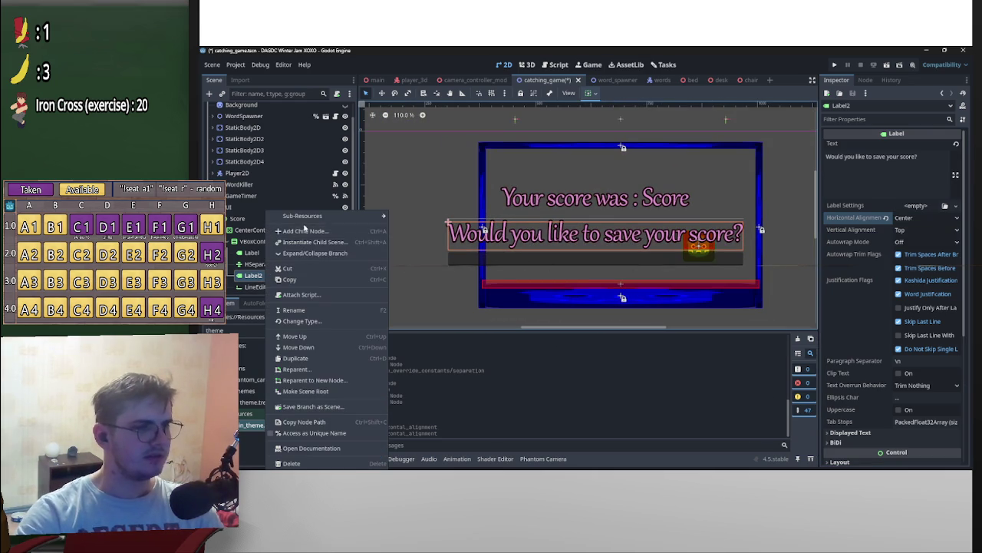
right_click(260, 286)
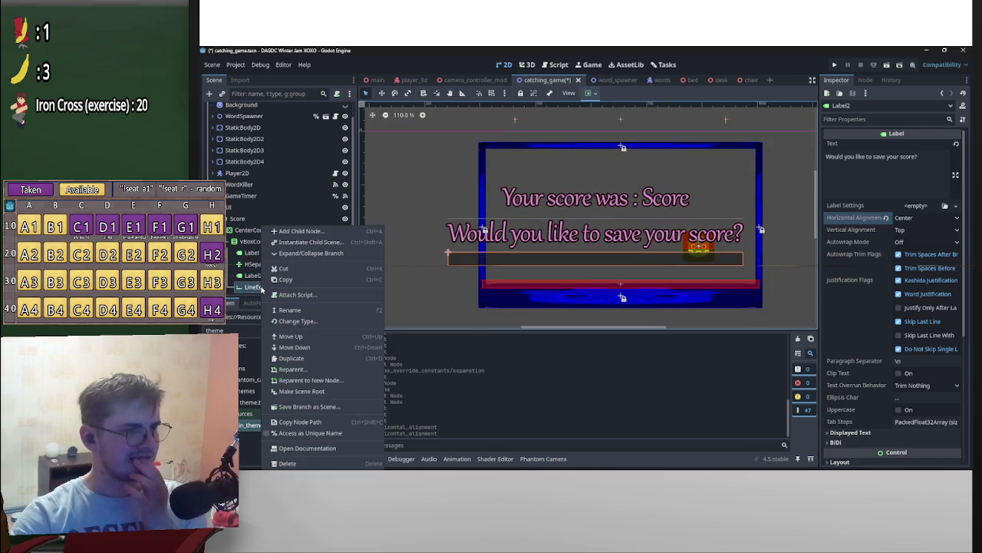
left_click(253, 276)
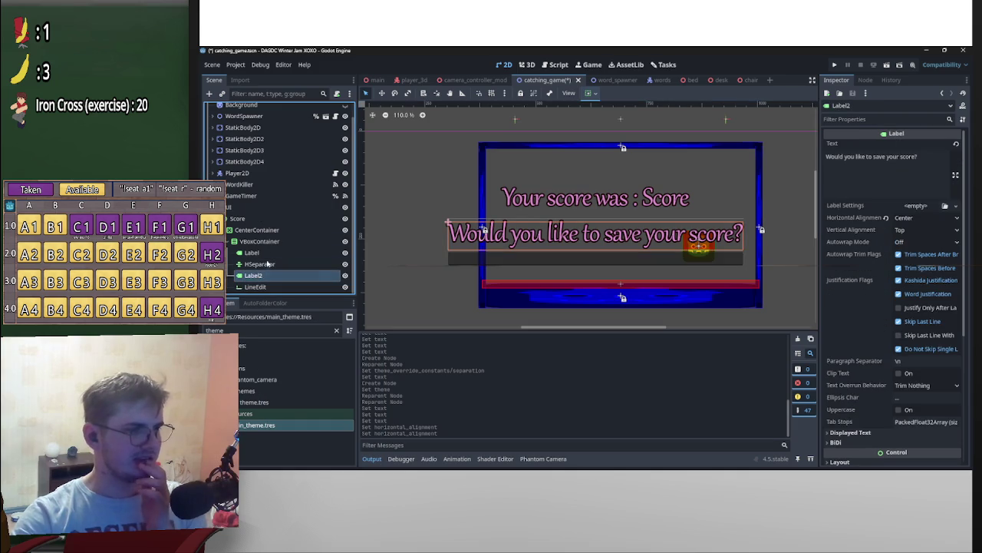
right_click(251, 241)
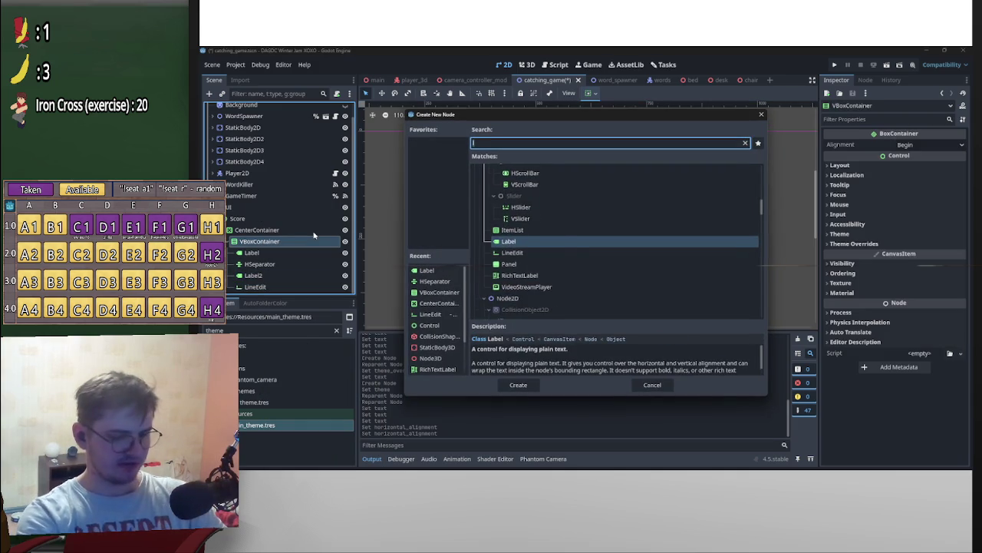
Step: Add an HBoxContainer and move the LineEdit into it
type("hb")
key("Return")
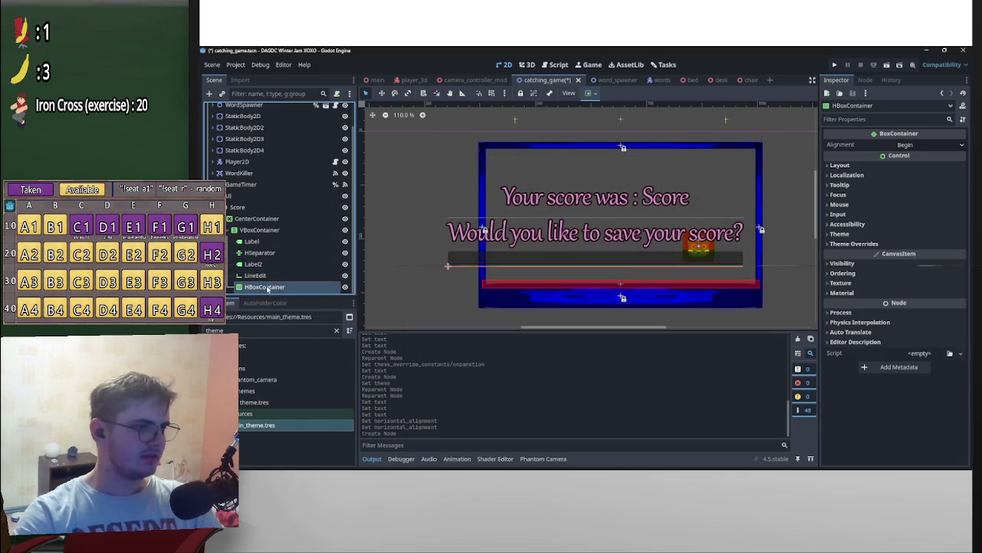
left_click_drag(255, 275, 278, 287)
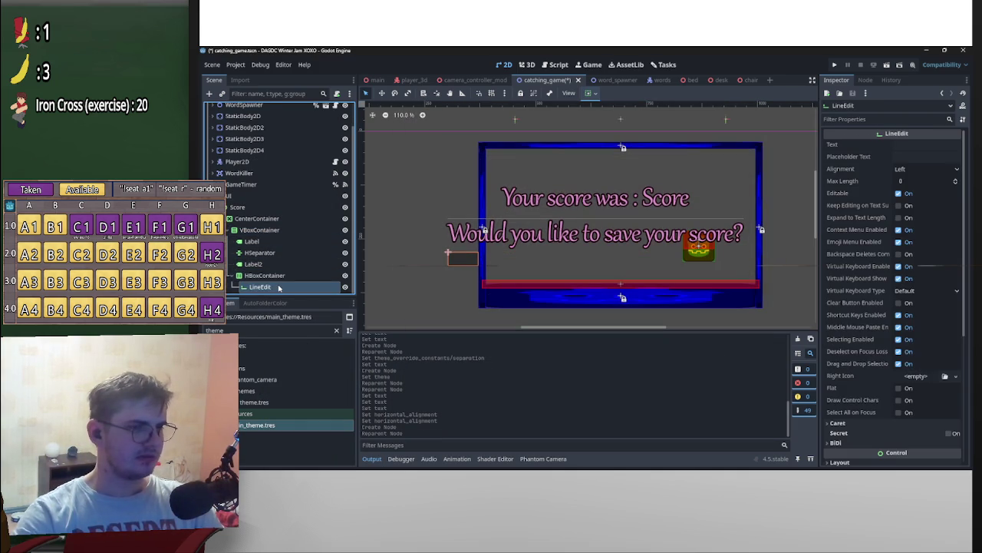
Step: Add a Button to the HBoxContainer with main_theme.tres and text 'Save'
left_click(265, 275)
right_click(265, 275)
left_click(323, 231)
type("button")
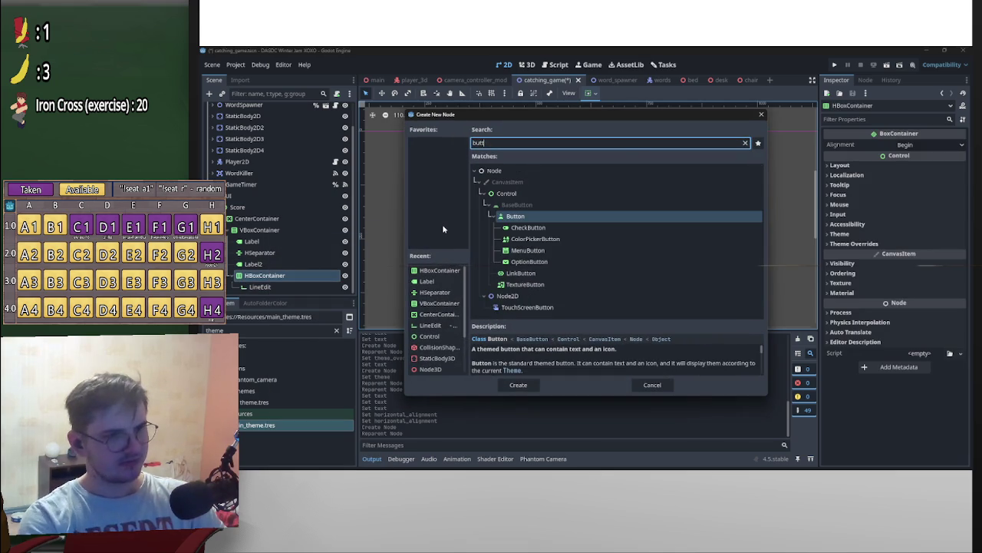
key("Return")
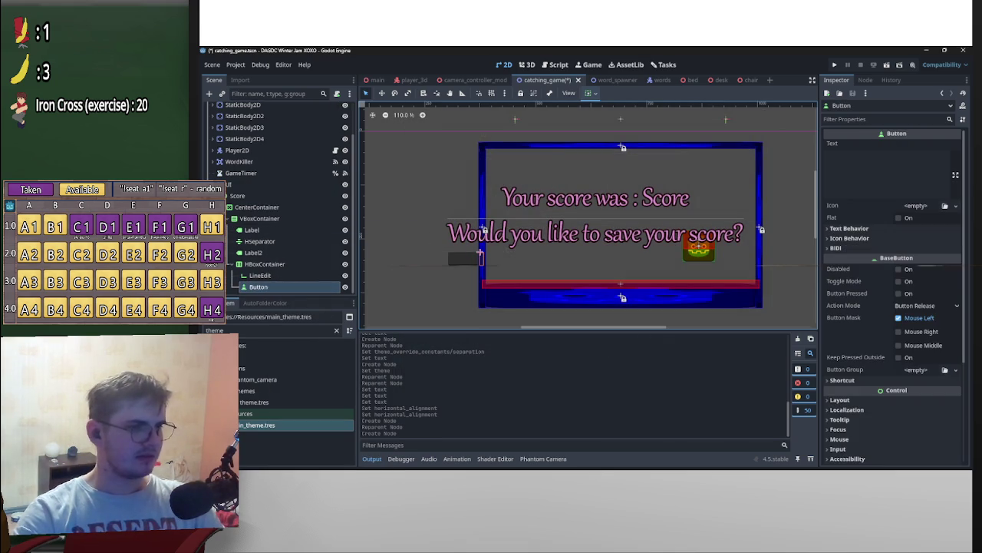
left_click_drag(257, 424, 295, 296)
left_click(261, 275)
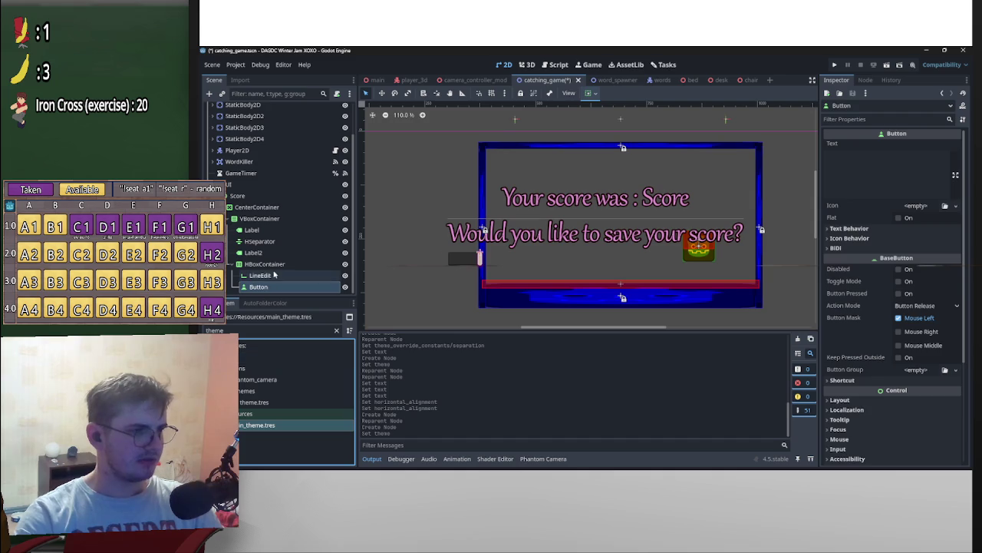
left_click(481, 260)
left_click(479, 258)
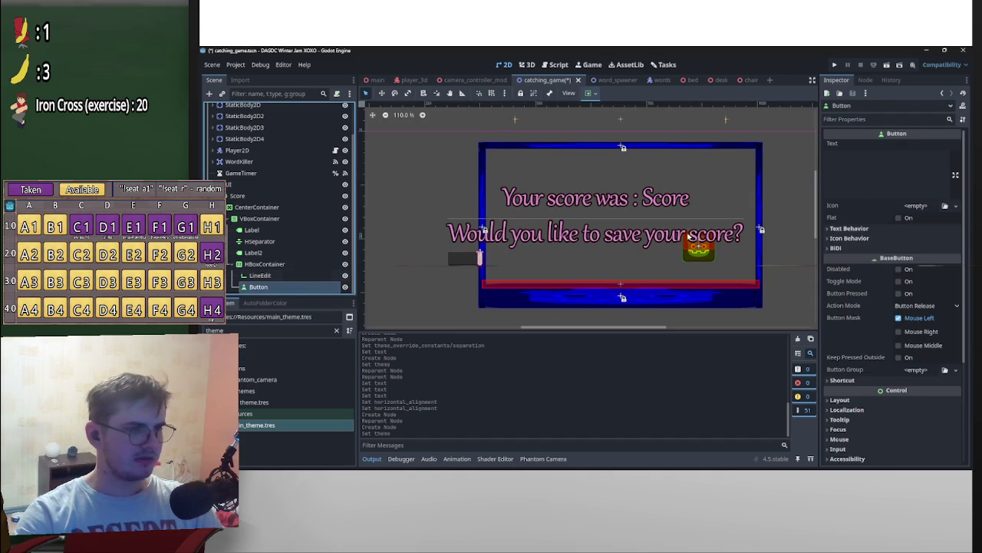
left_click(862, 178)
type("Save")
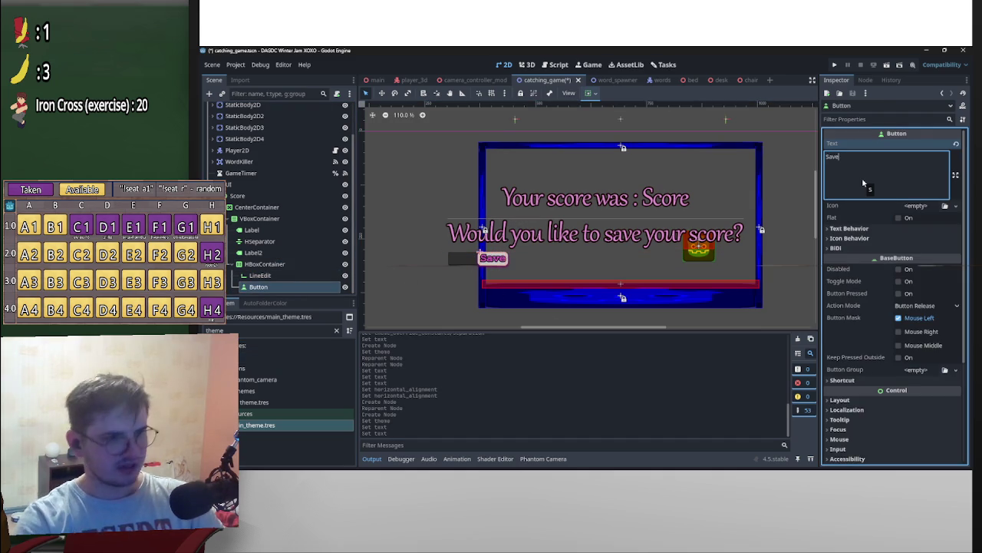
Step: Insert a VSeparator between the LineEdit and the Save button
right_click(265, 264)
left_click(311, 231)
type("sep")
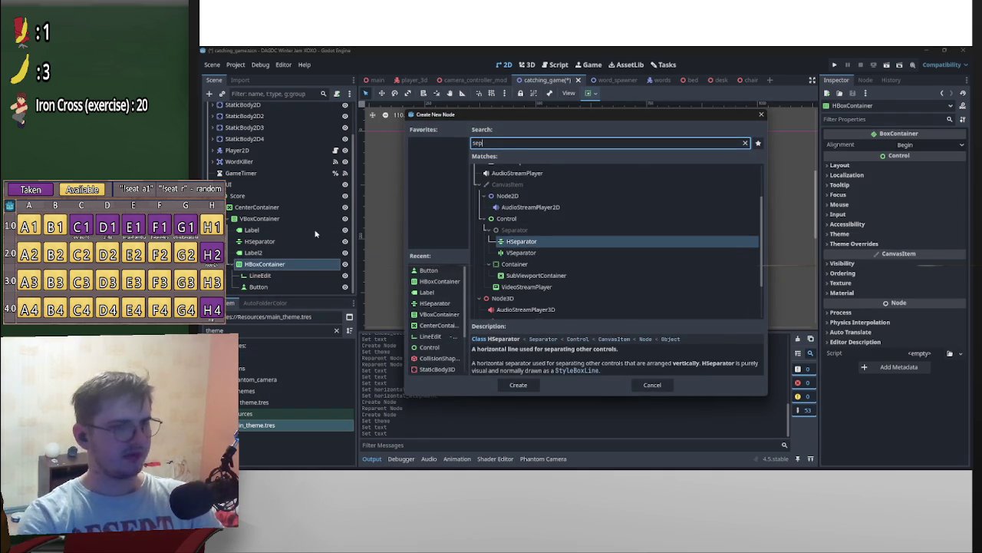
key("Down")
key("Return")
left_click_drag(261, 286, 261, 270)
scroll(523, 254, "up", 3)
scroll(521, 258, "down", 4)
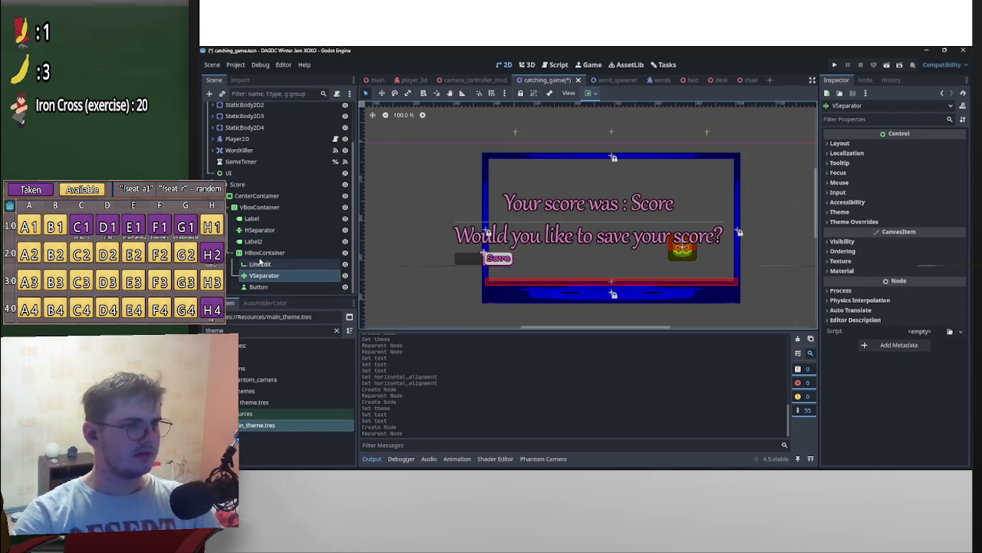
Step: Set horizontal sizing to Fill on the HBoxContainer, LineEdit and Save button
left_click(265, 253)
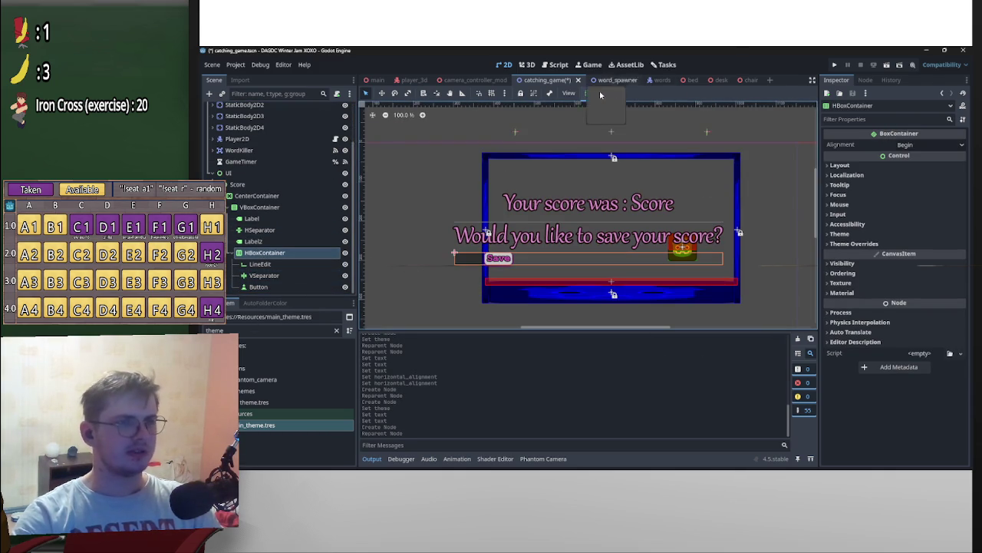
left_click(588, 93)
left_click(639, 123)
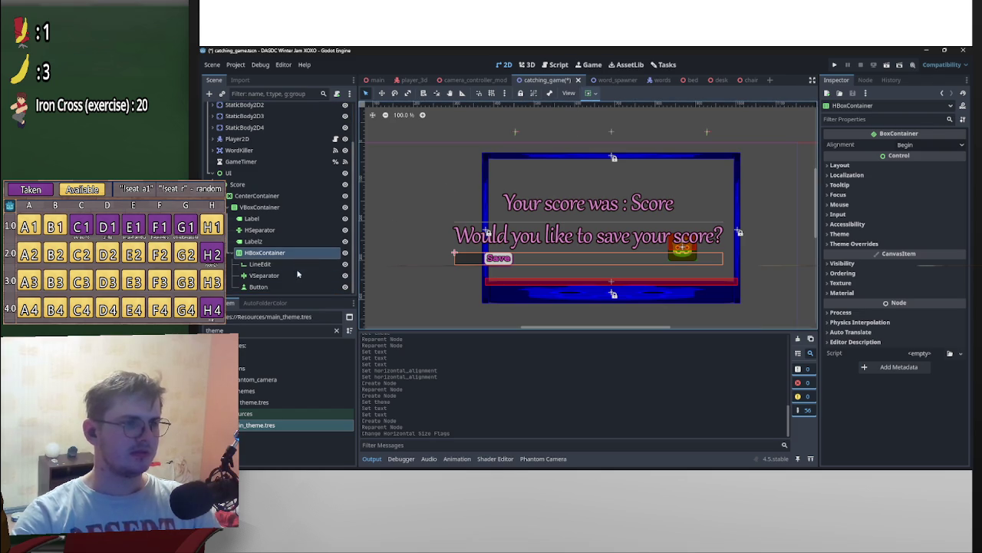
left_click(295, 264)
left_click(588, 93)
left_click(638, 124)
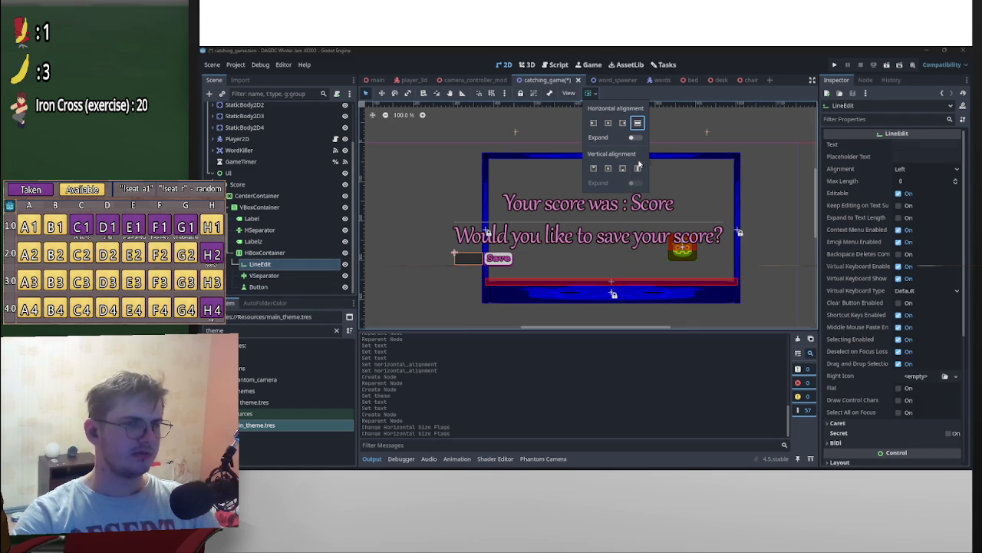
left_click(261, 287)
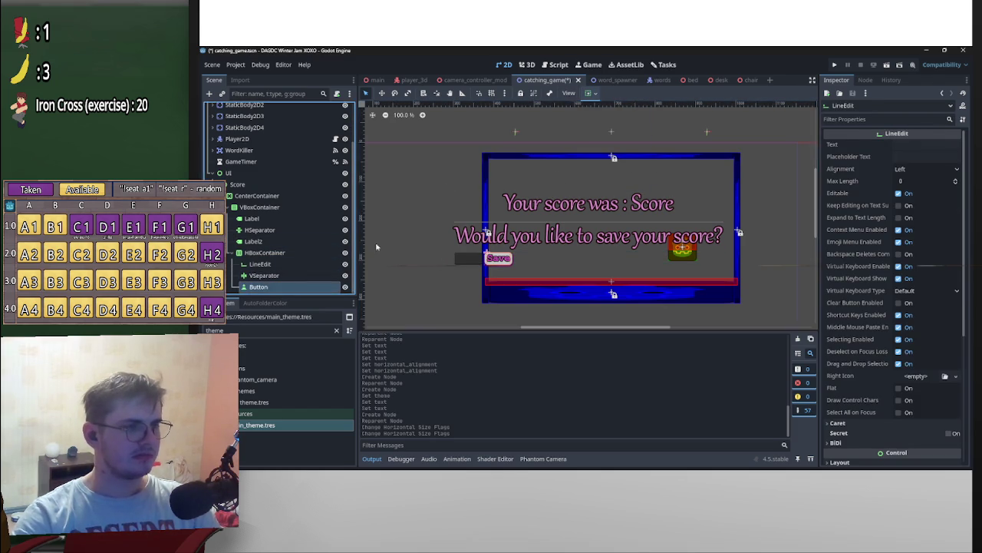
left_click(588, 93)
left_click(637, 123)
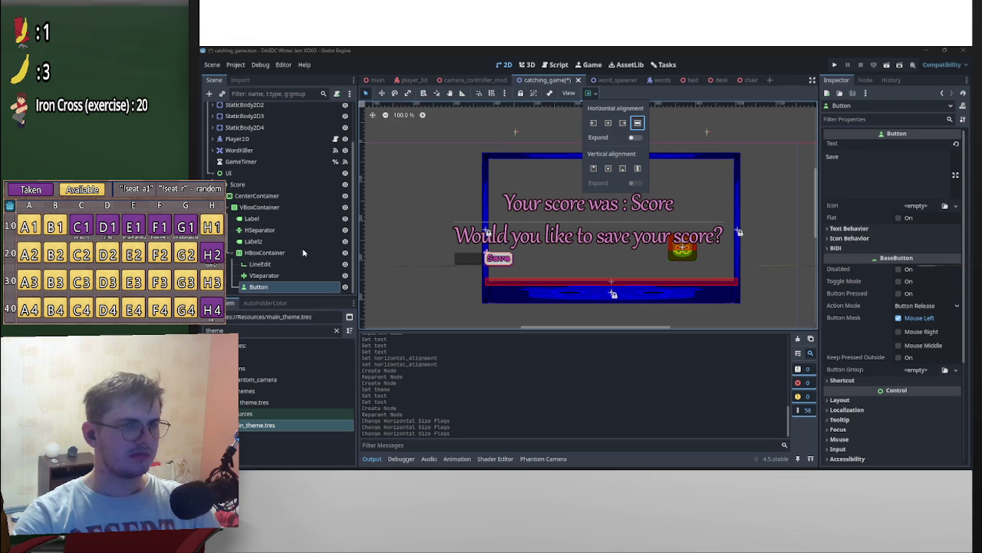
Step: Make the HBoxContainer fill vertically and enable Expand on the LineEdit
left_click(587, 93)
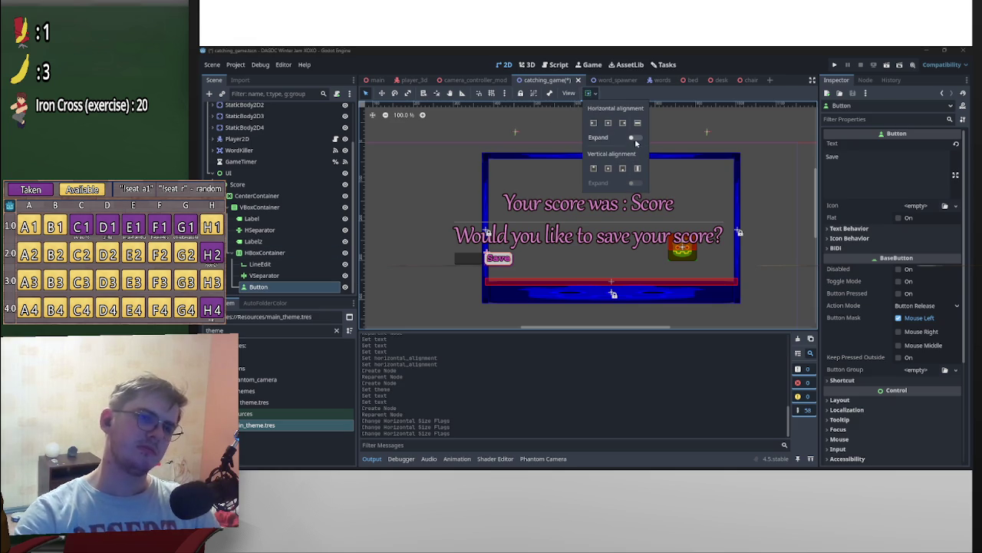
left_click(283, 253)
left_click(588, 93)
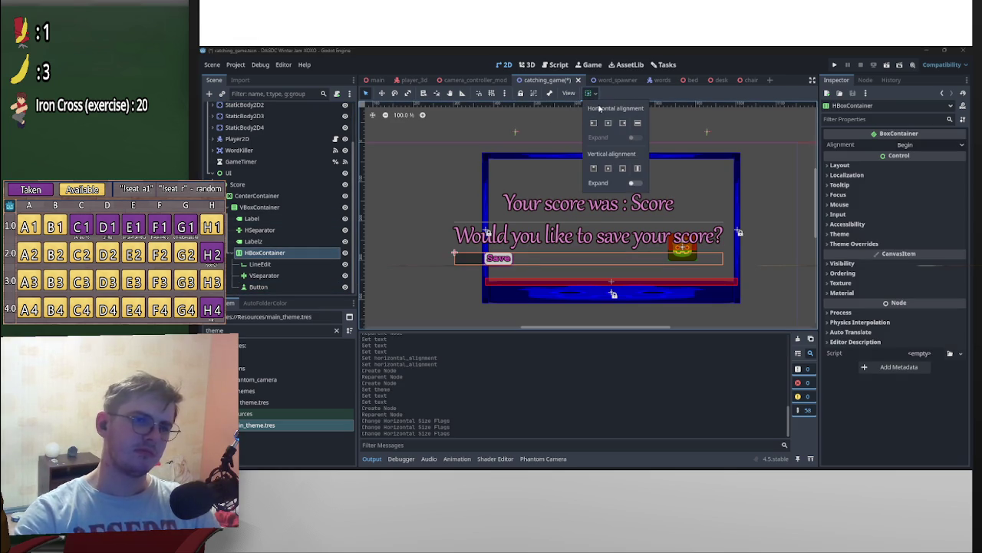
left_click(638, 169)
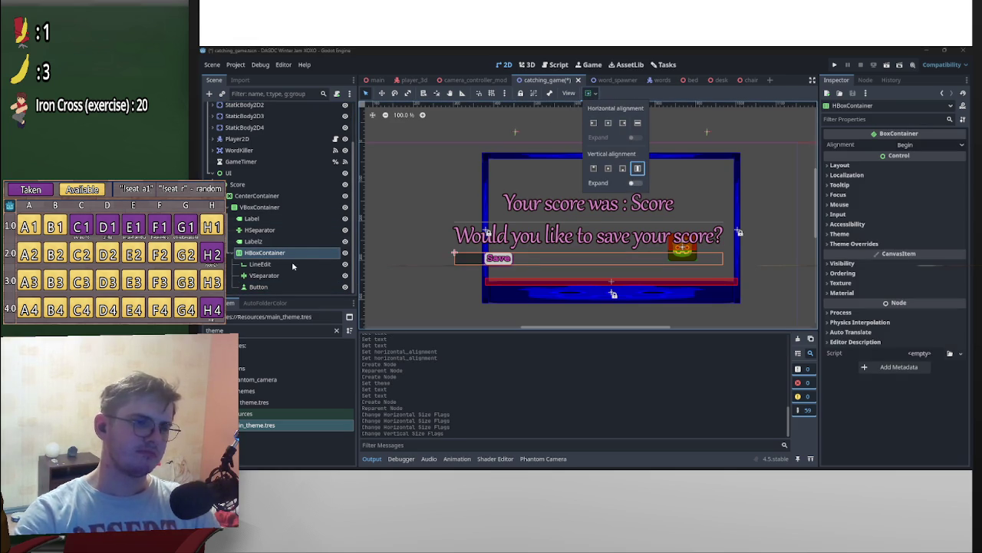
left_click(292, 264)
left_click(588, 93)
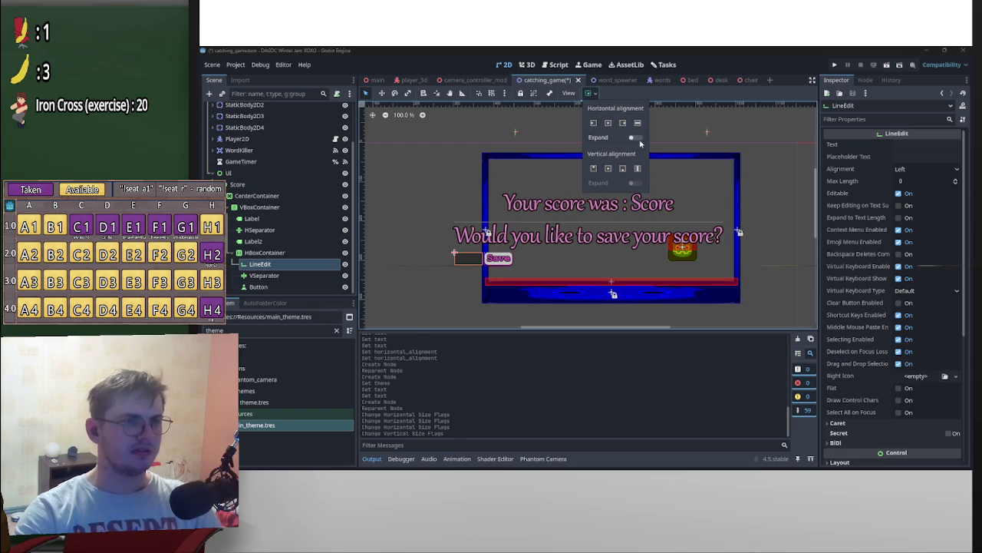
left_click(634, 138)
scroll(708, 272, "down", 1)
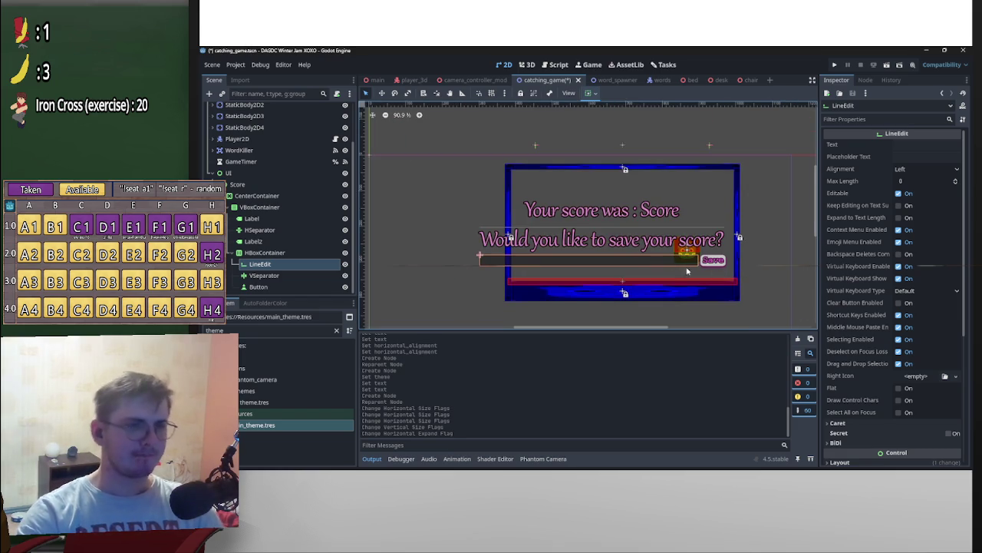
scroll(680, 261, "up", 3)
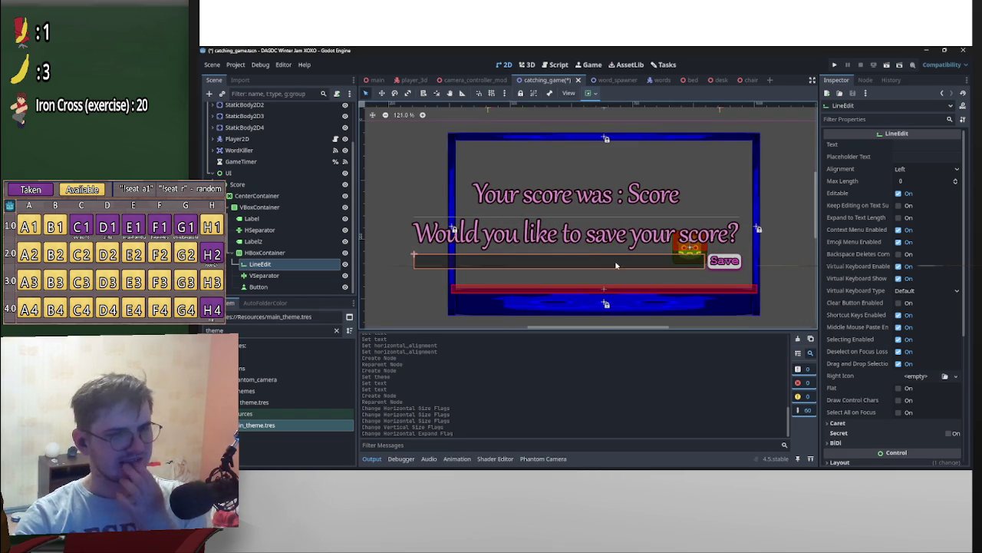
Step: Set the LineEdit's placeholder text to 'Enter the title of your letter'
left_click(923, 158)
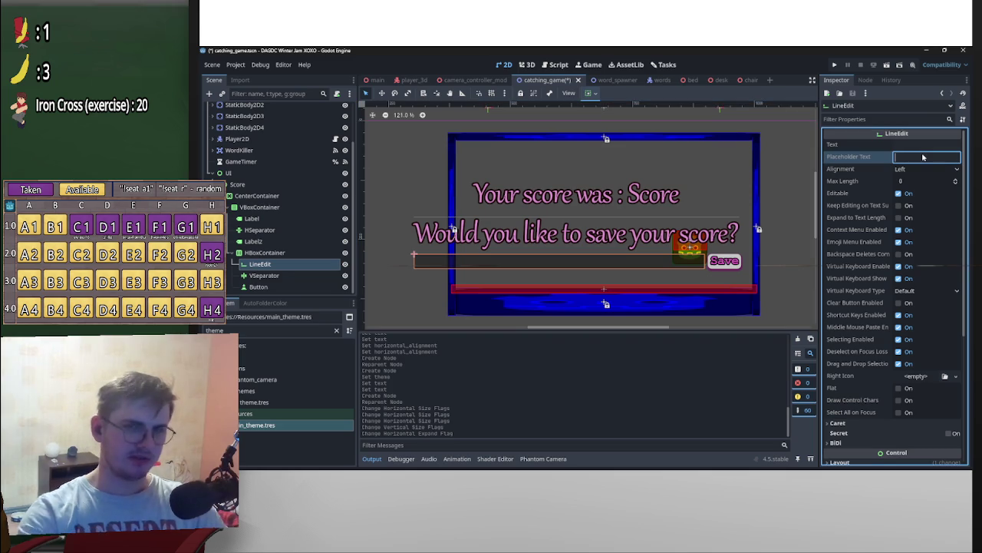
type("Enter")
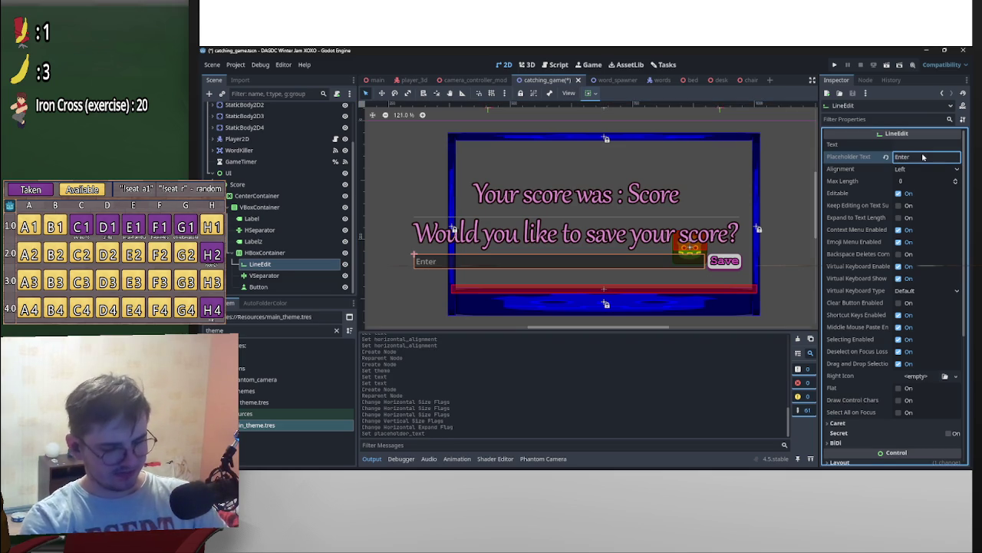
key("Return")
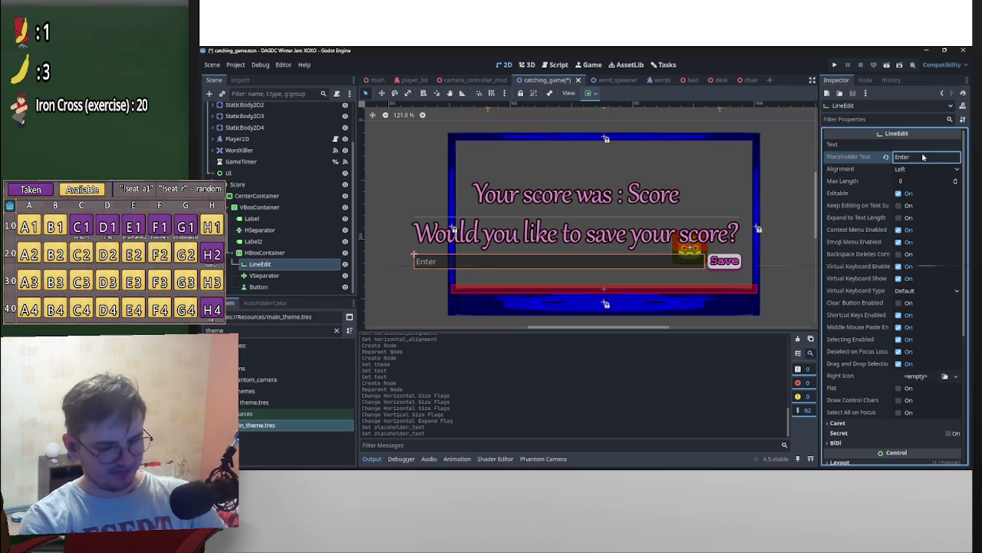
type(" the title of your")
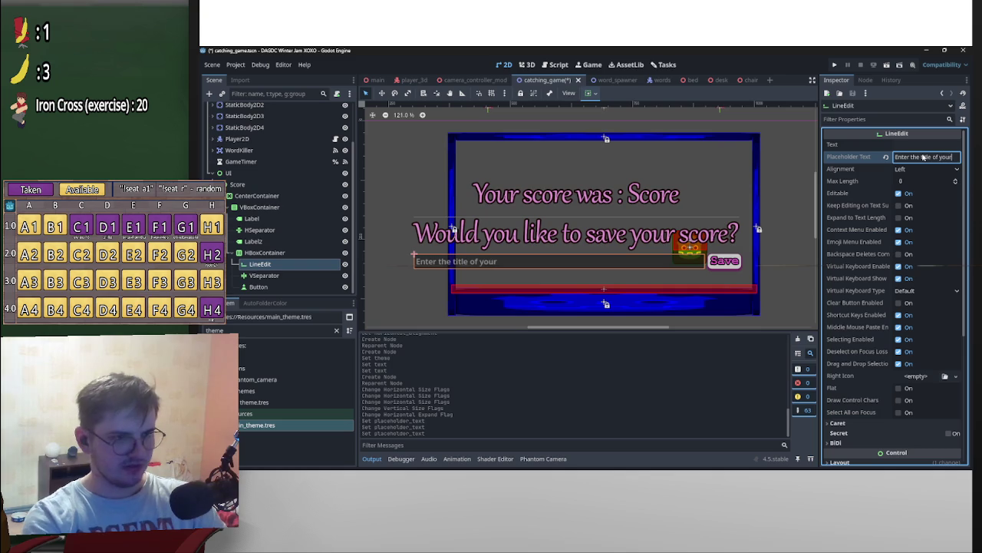
type(" letter")
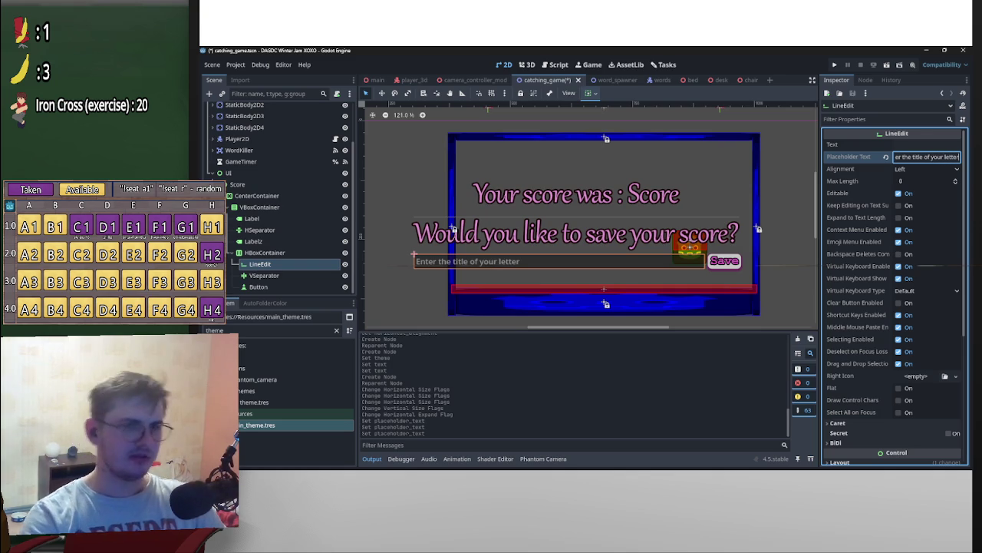
Step: Rename the HBoxContainer node to SaveBox and expand its children
double_click(265, 252)
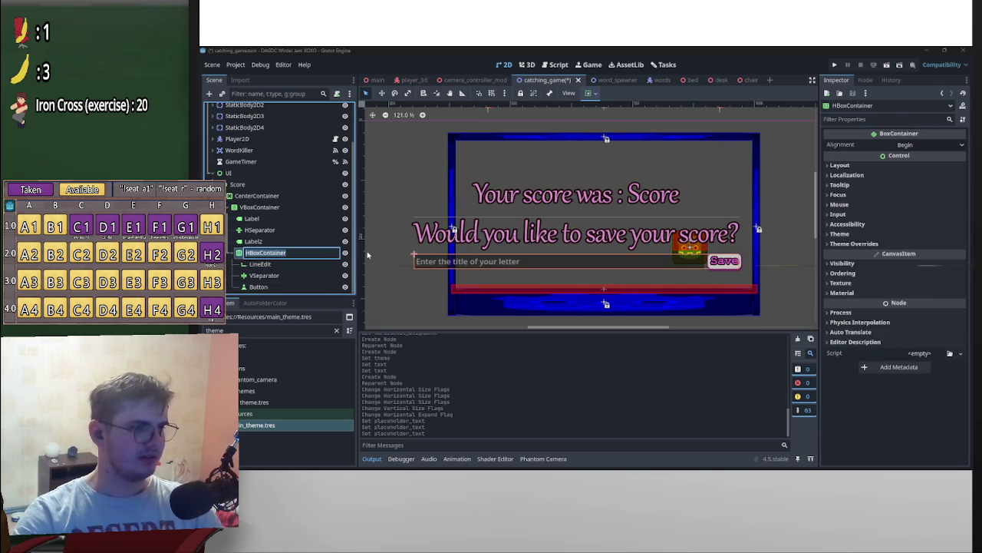
type("Save")
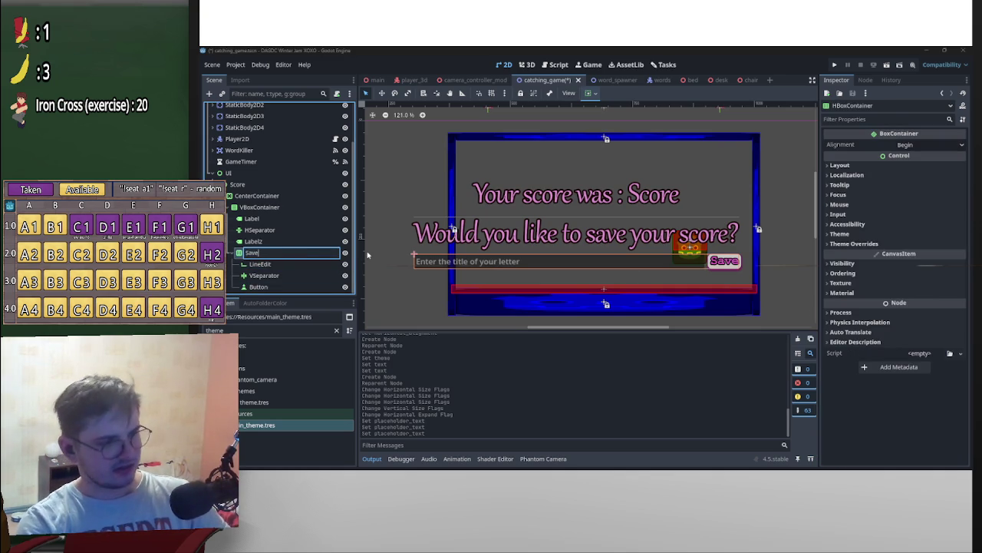
type("Box")
key("Return")
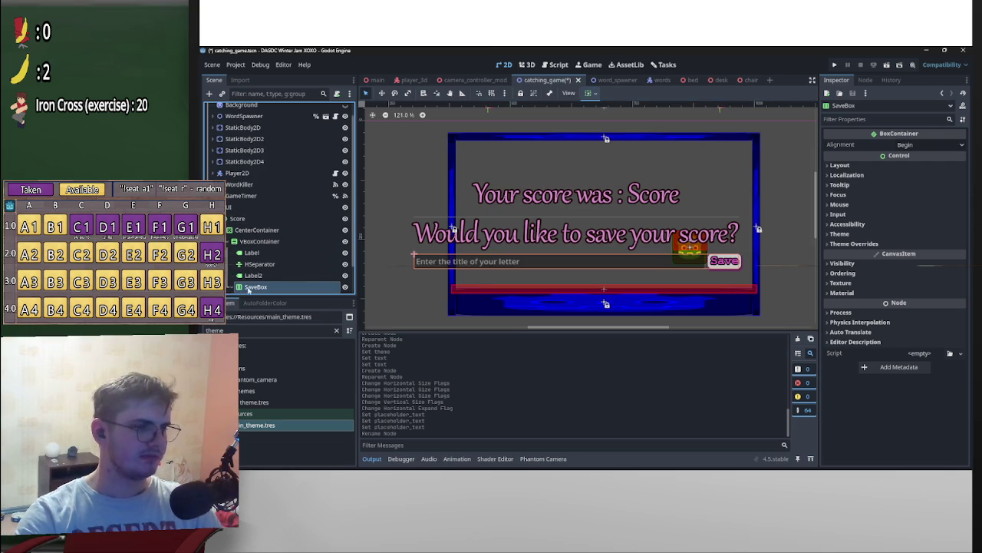
left_click(232, 286)
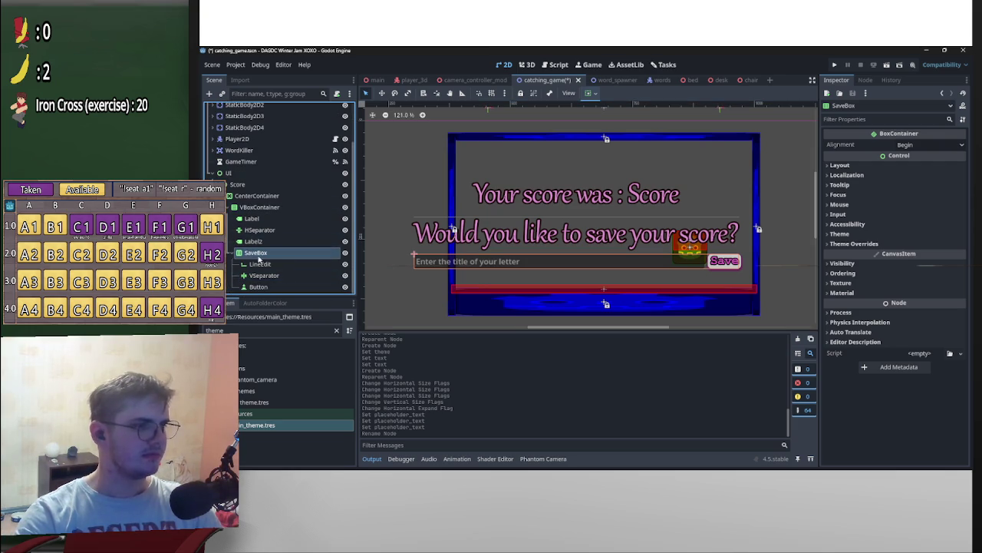
Step: Hide the SaveBox row, then add a Button under VBoxContainer and undo it
left_click(345, 252)
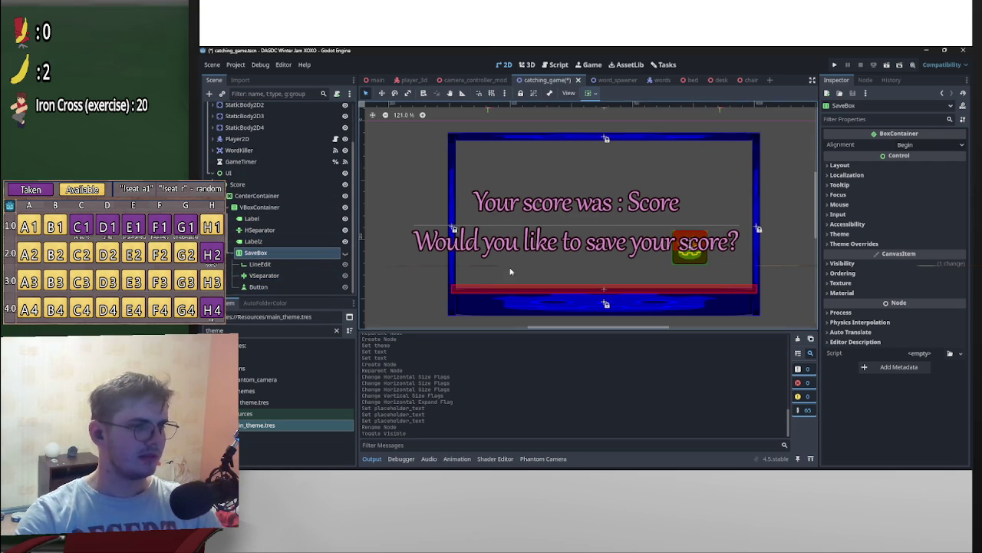
scroll(268, 230, "up", 1)
right_click(260, 227)
left_click(294, 232)
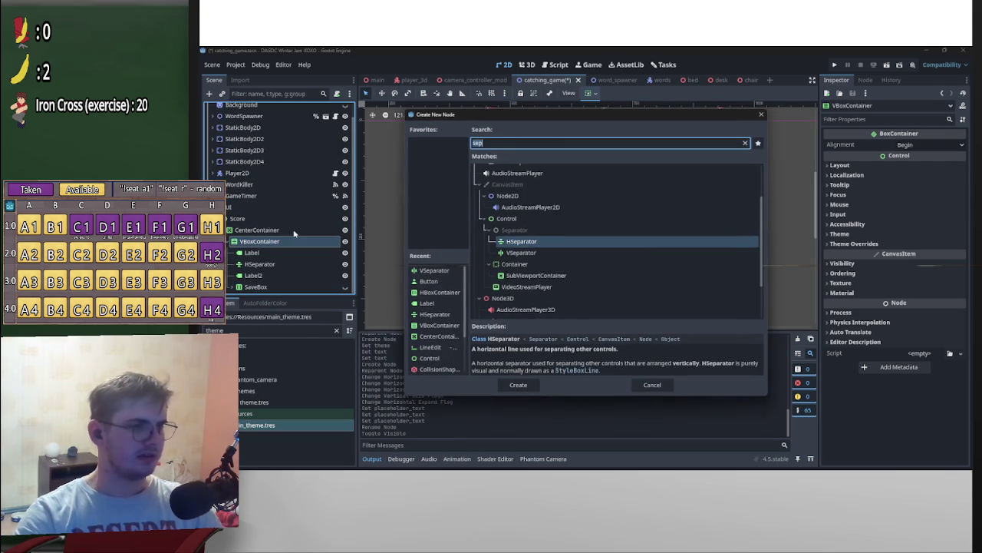
type("butt")
key("Return")
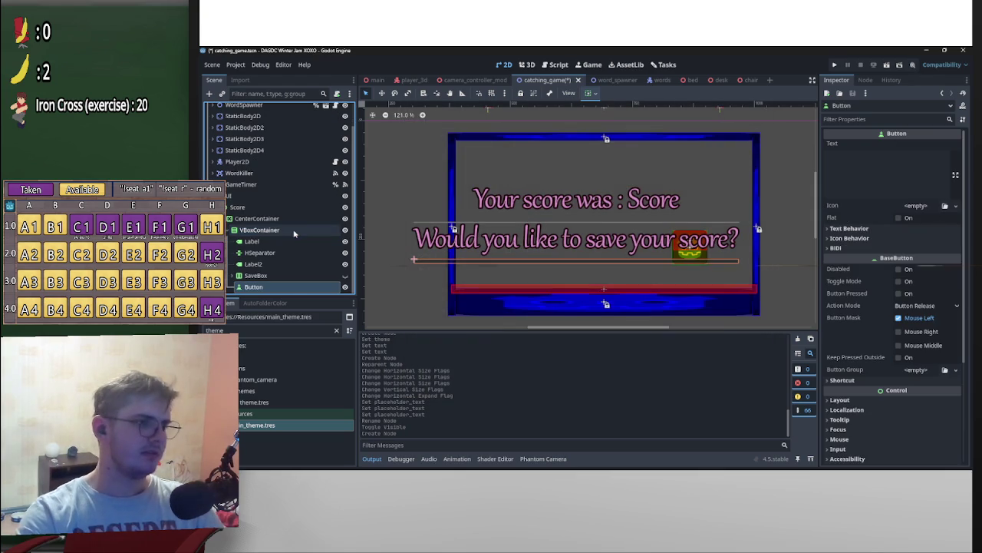
key("ctrl+z")
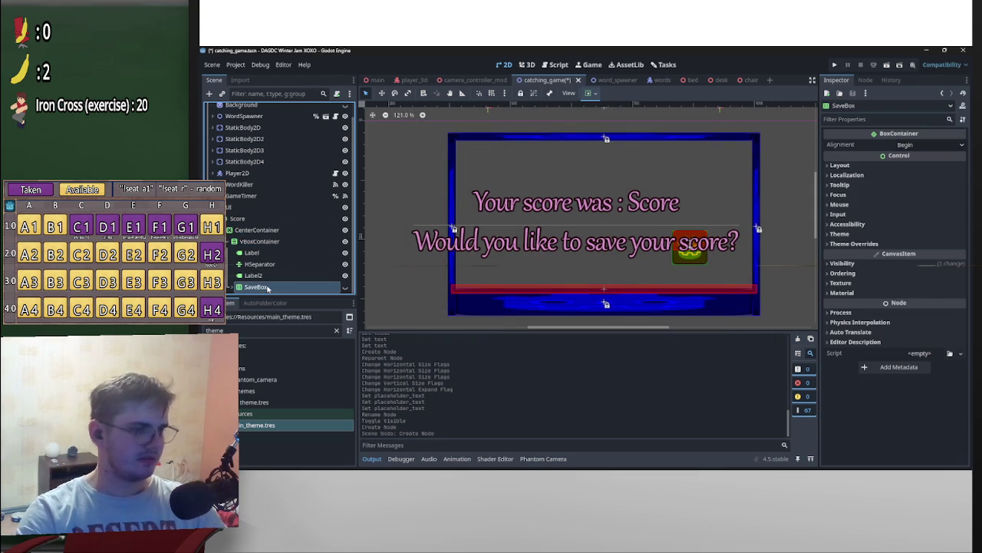
Step: Duplicate SaveBox, rename the copy QuerBox, and select its LineEdit
key("ctrl+d")
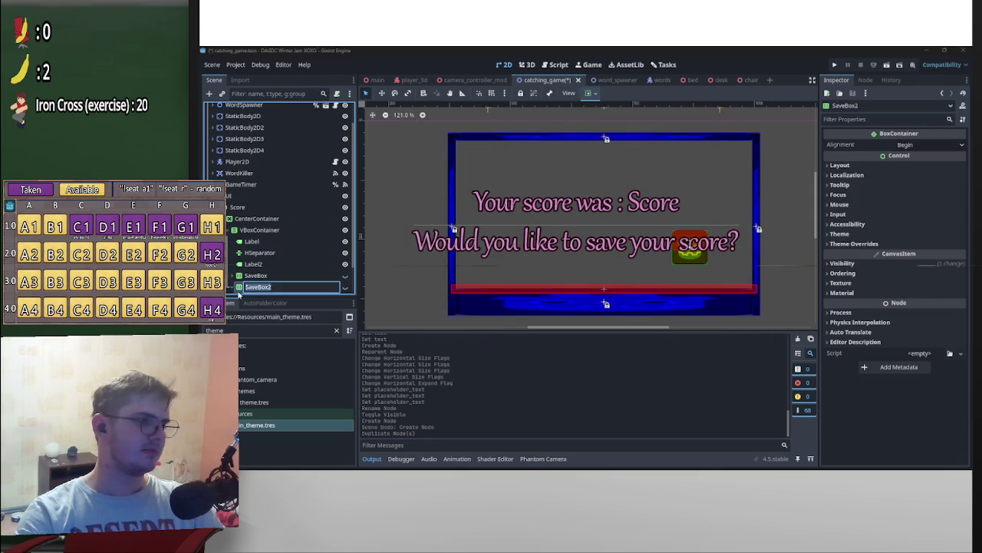
left_click(233, 286)
double_click(253, 253)
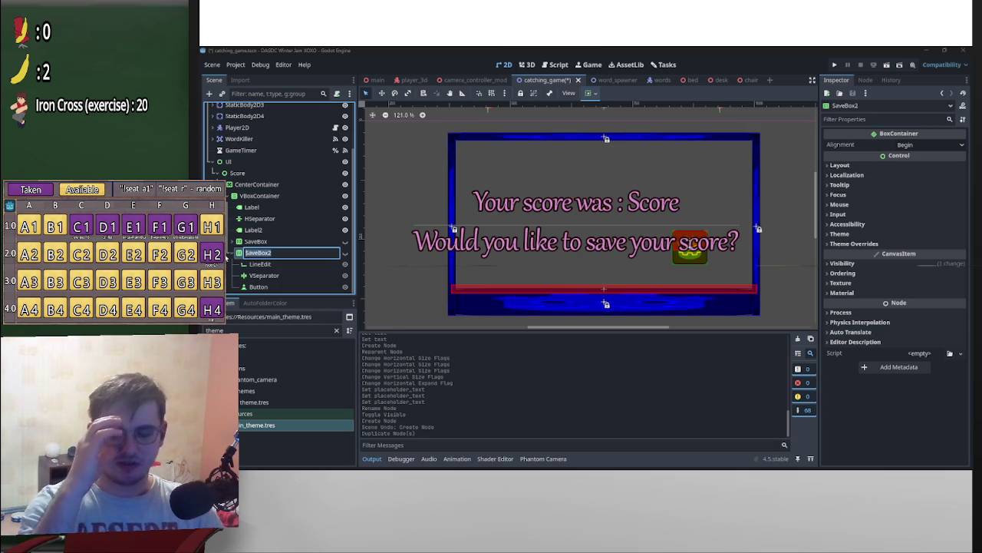
type("Quer")
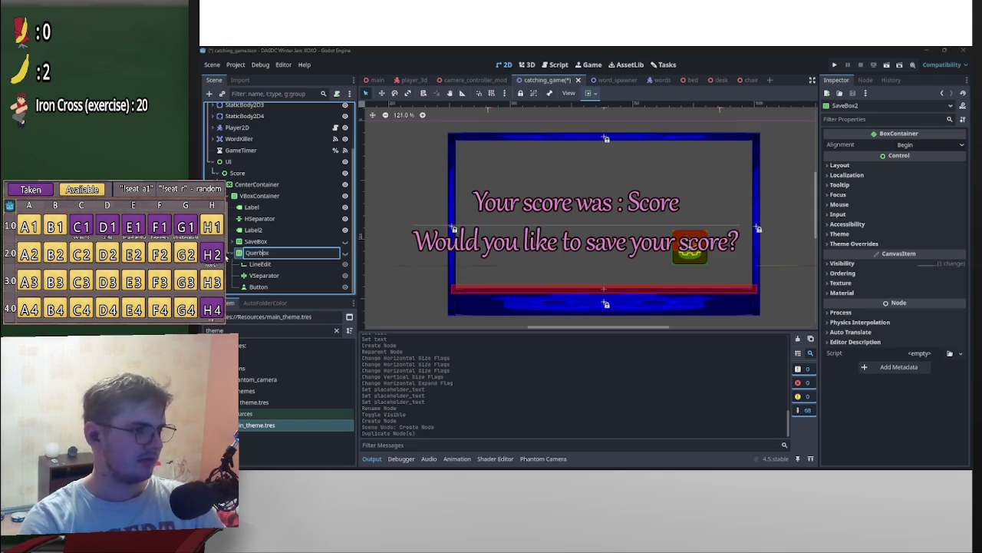
key("Return")
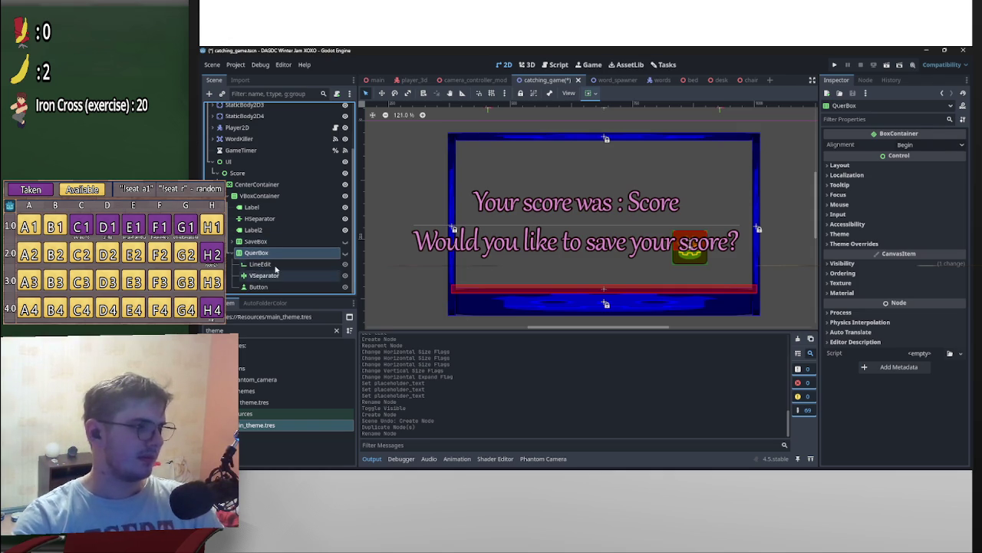
left_click(261, 264)
right_click(276, 268)
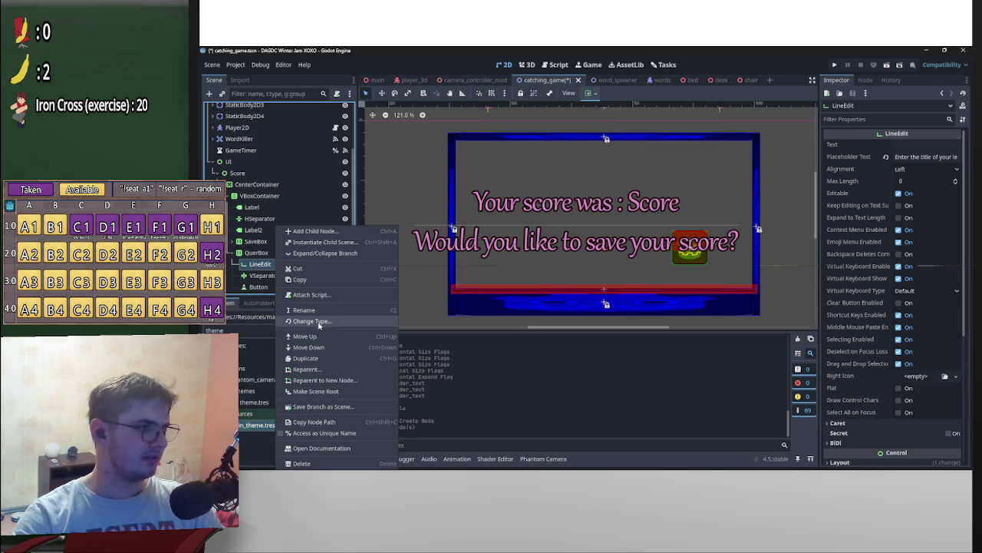
Step: Change QuerBox's LineEdit into a Button node named Yes
left_click(308, 322)
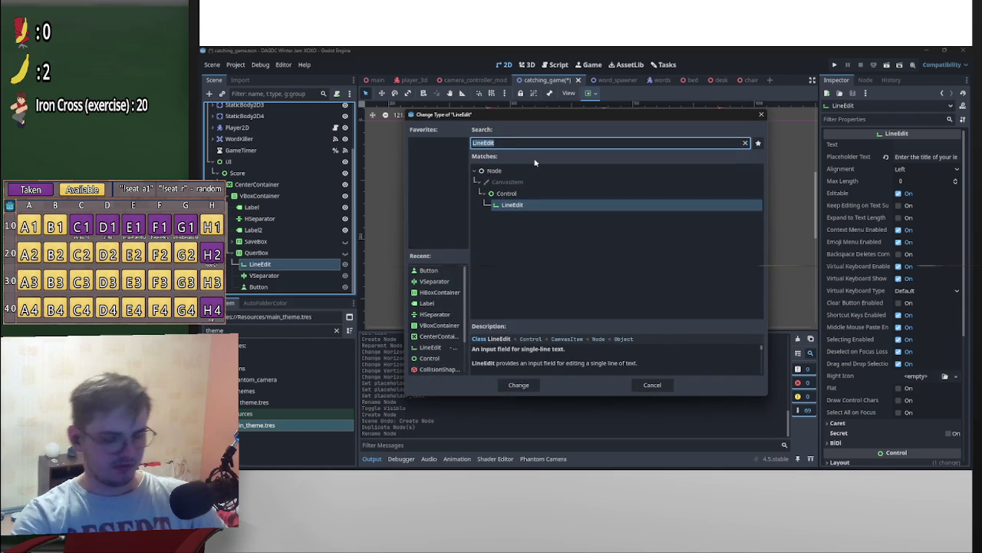
type("butt")
key("Return")
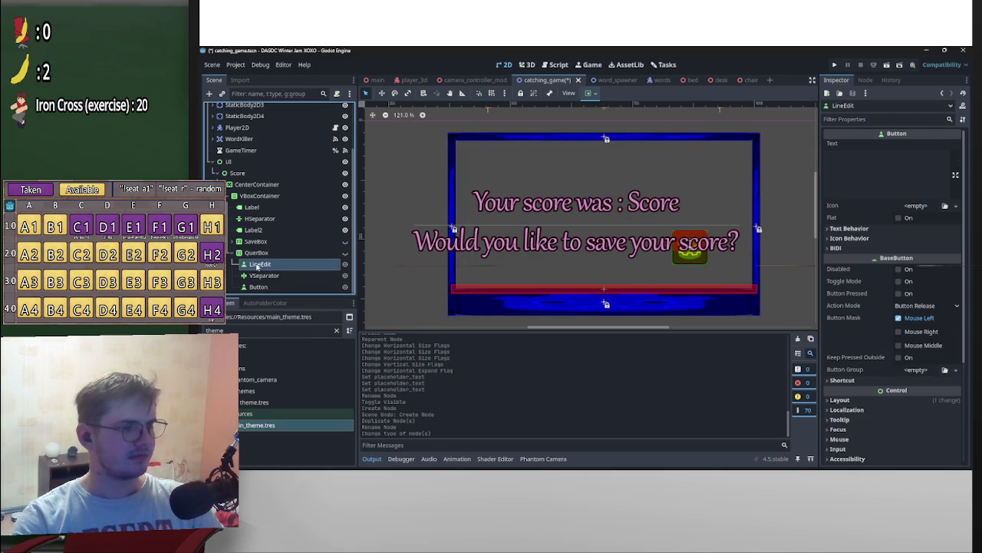
double_click(289, 265)
type("Yes")
key("Return")
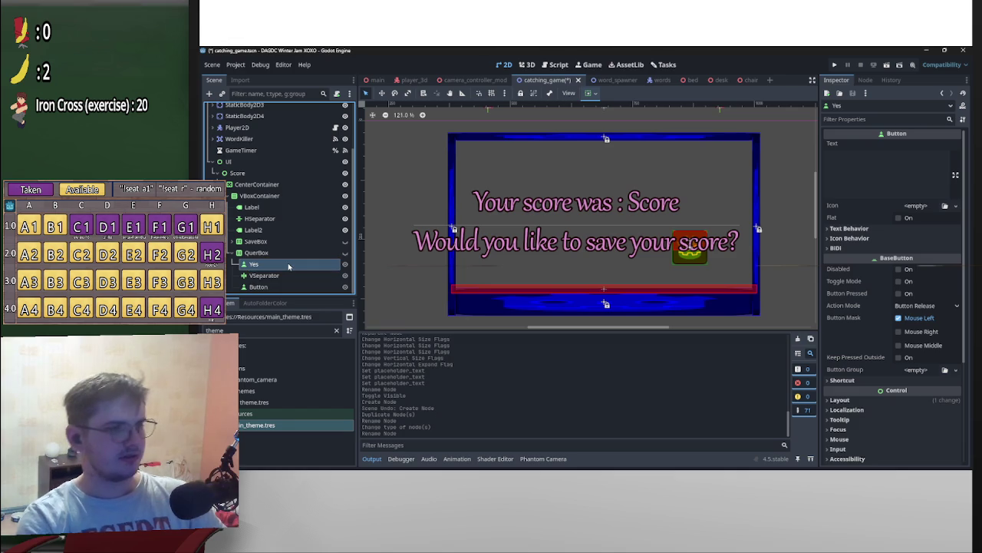
Step: Rename QuerBox's last button to No
left_click(255, 286)
double_click(254, 286)
type("No")
key("Return")
Step: Rename QuerBox to QueryBox and make it visible in the viewport
left_click(257, 254)
double_click(259, 253)
type("QueryBox")
key("Return")
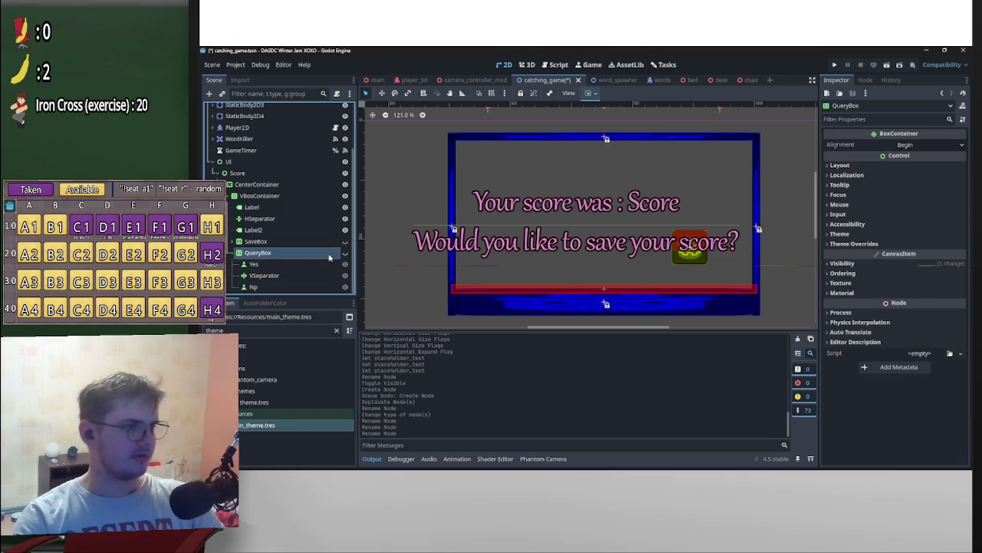
left_click(345, 254)
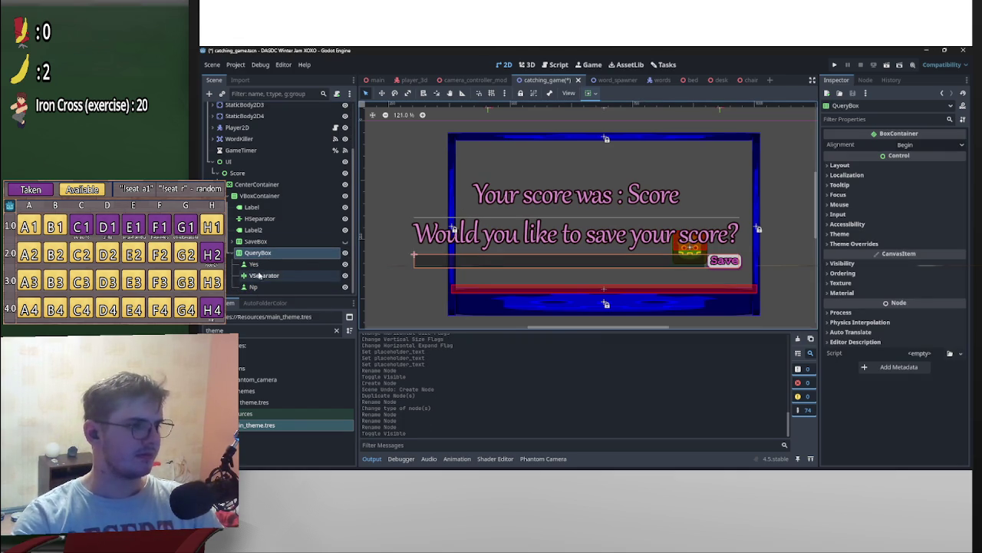
Step: Delete the Yes text field node from the visible QueryBox
left_click(345, 254)
left_click(345, 254)
left_click(295, 264)
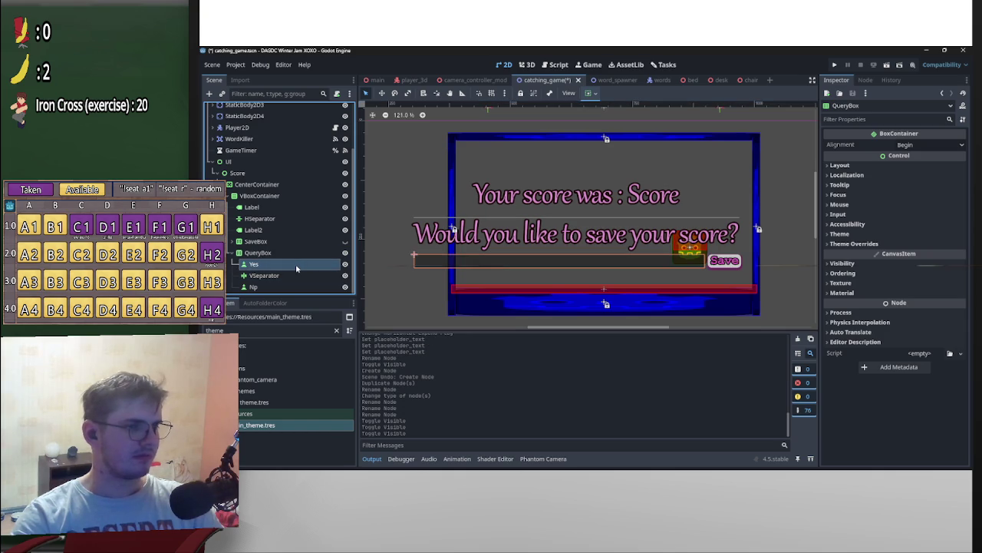
key("Down")
key("Down")
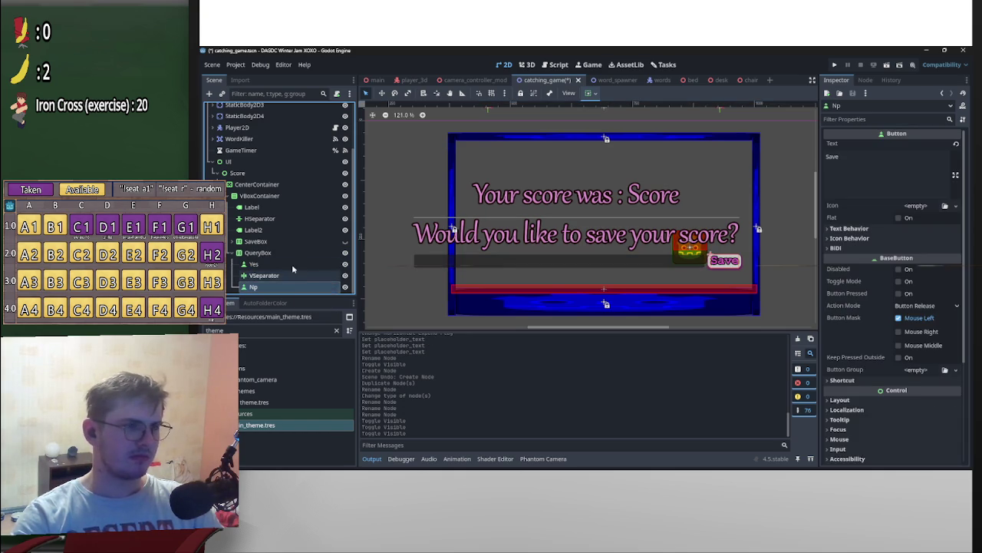
left_click(294, 265)
key("Delete")
key("Return")
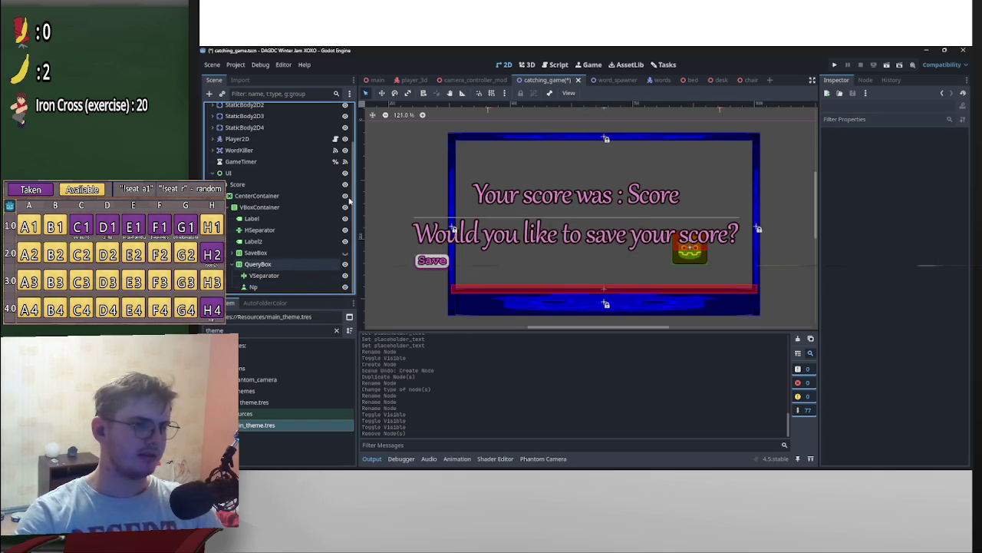
Step: Duplicate the Np Save button, move it above VSeparator, and name them YesButton and NoButton
left_click(275, 286)
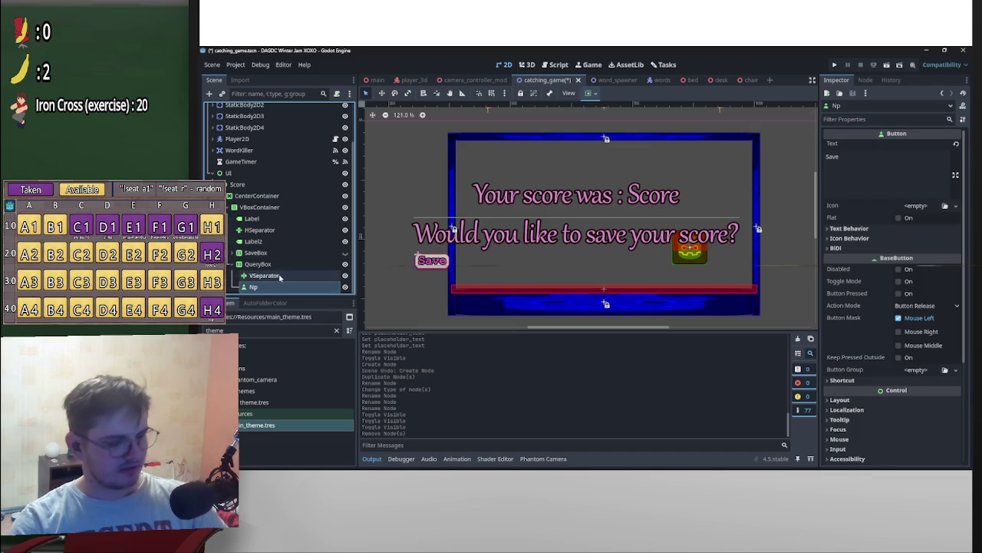
key("ctrl+d")
left_click_drag(266, 281, 255, 266)
left_click(254, 265)
type("YesButt")
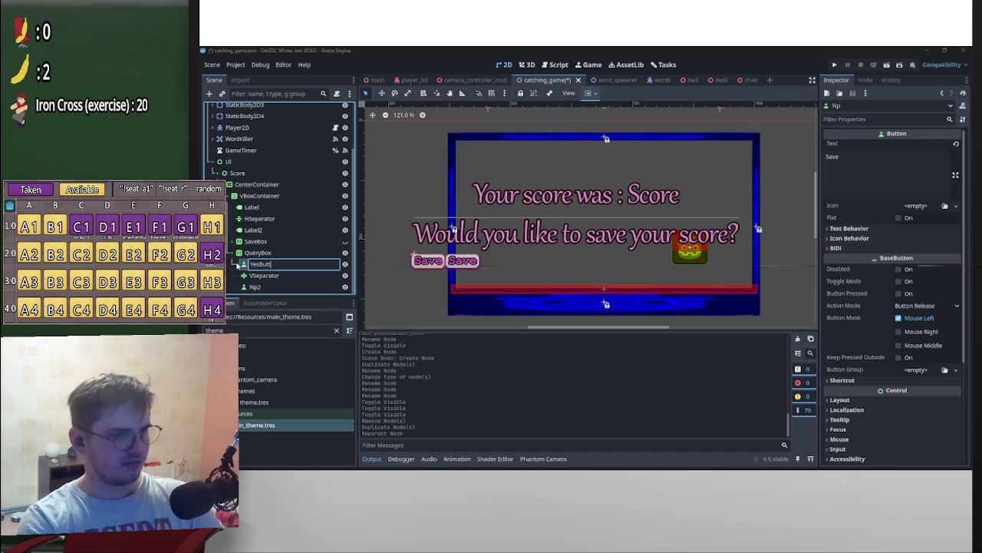
type("on")
key("Return")
left_click(267, 287)
left_click(267, 287)
type("NoBu")
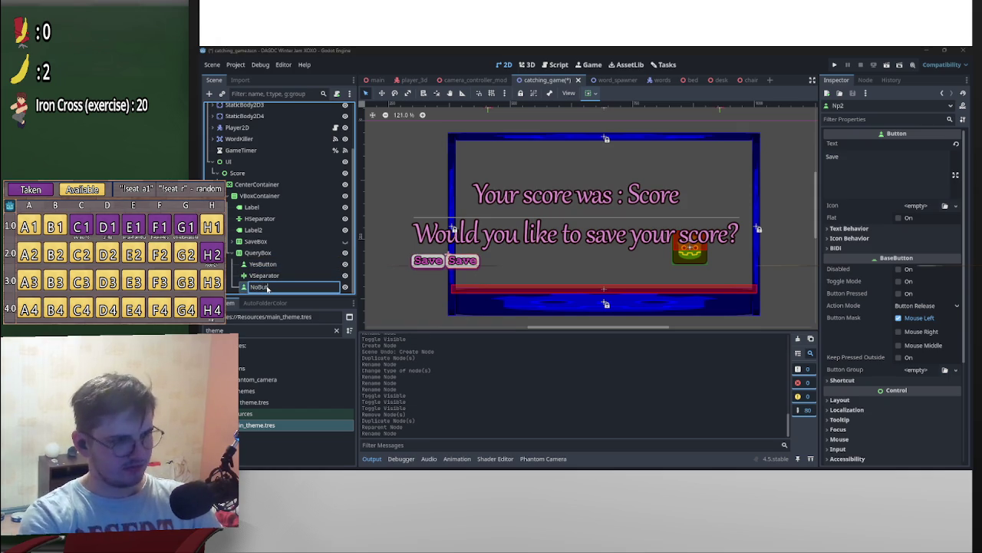
type("tton")
key("Return")
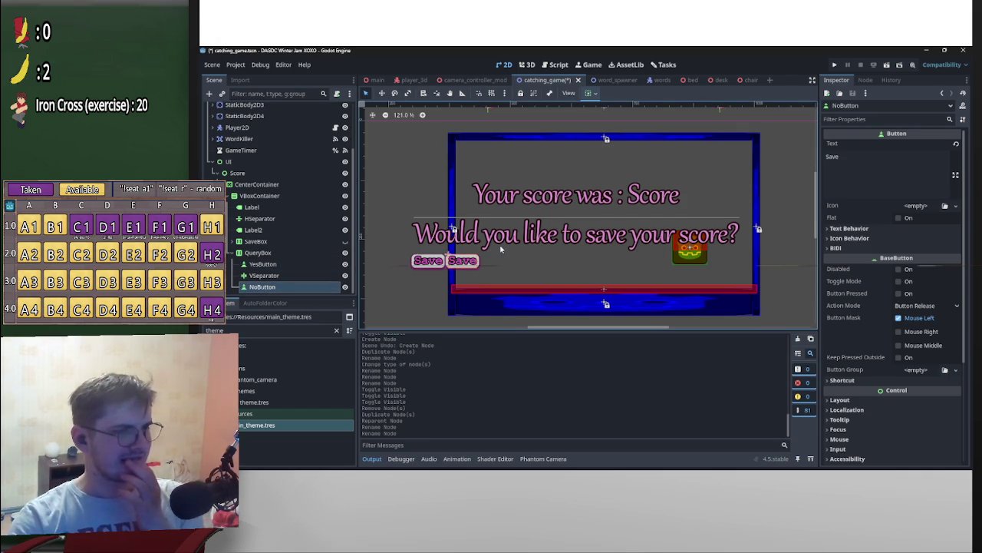
scroll(685, 228, "up", 3)
scroll(415, 255, "up", 4)
left_click(601, 261)
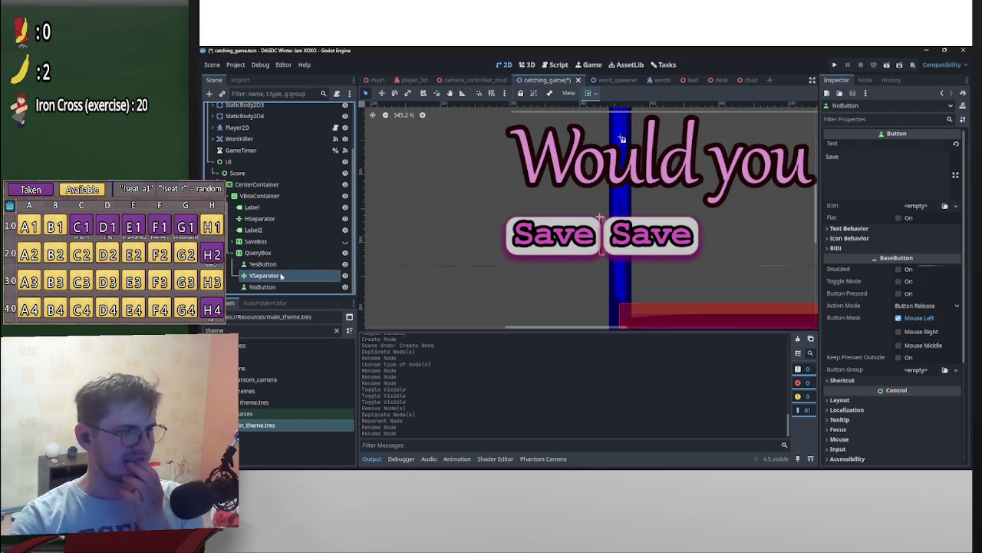
left_click(873, 222)
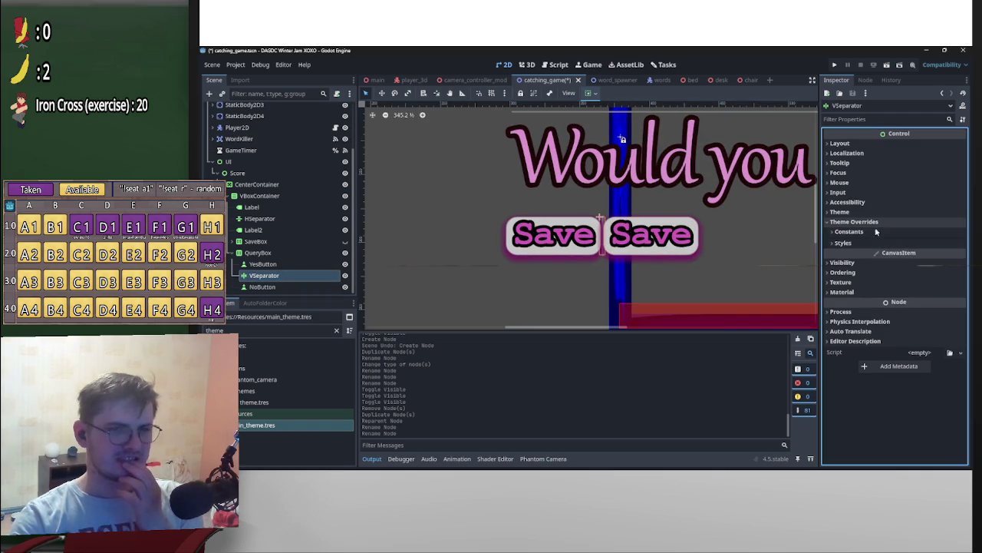
scroll(607, 244, "down", 7)
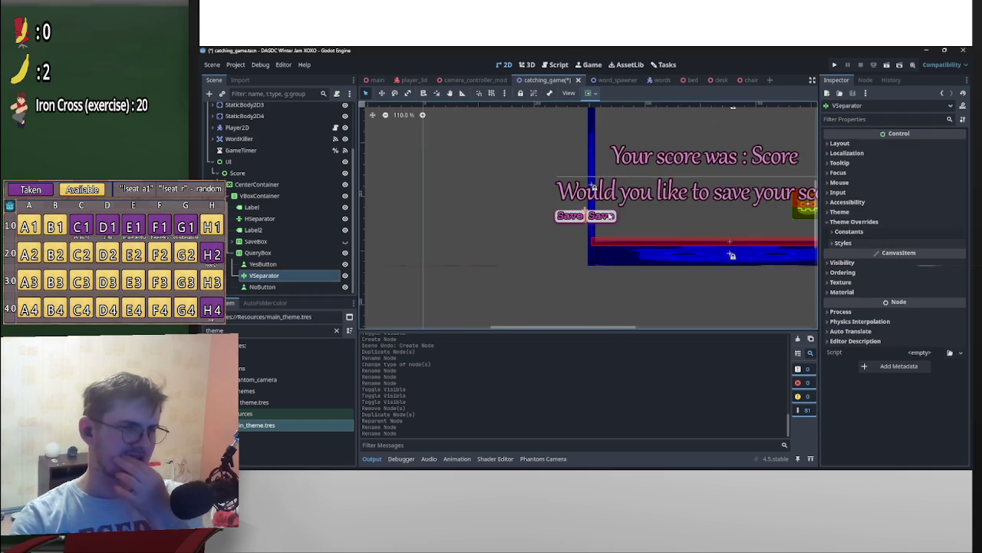
scroll(607, 244, "up", 1)
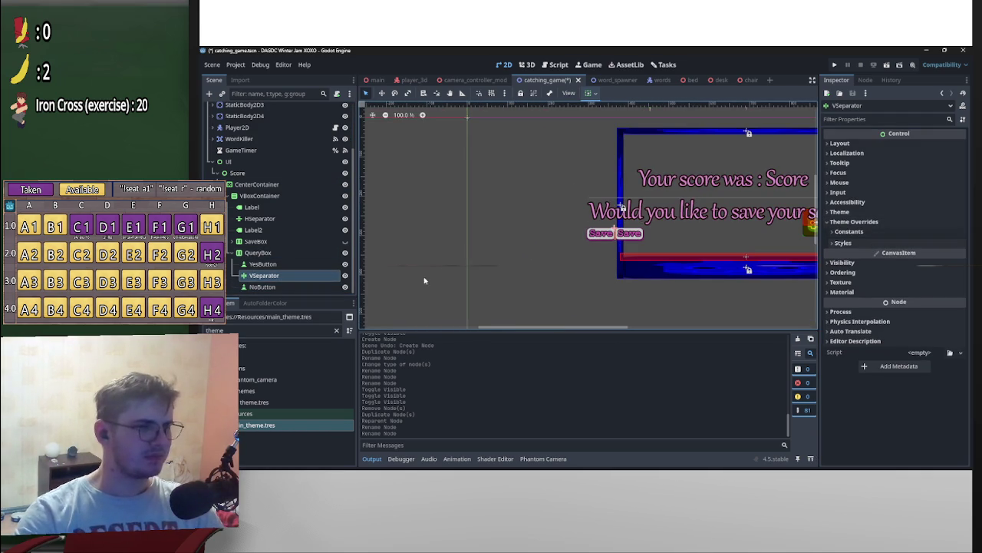
left_click(837, 143)
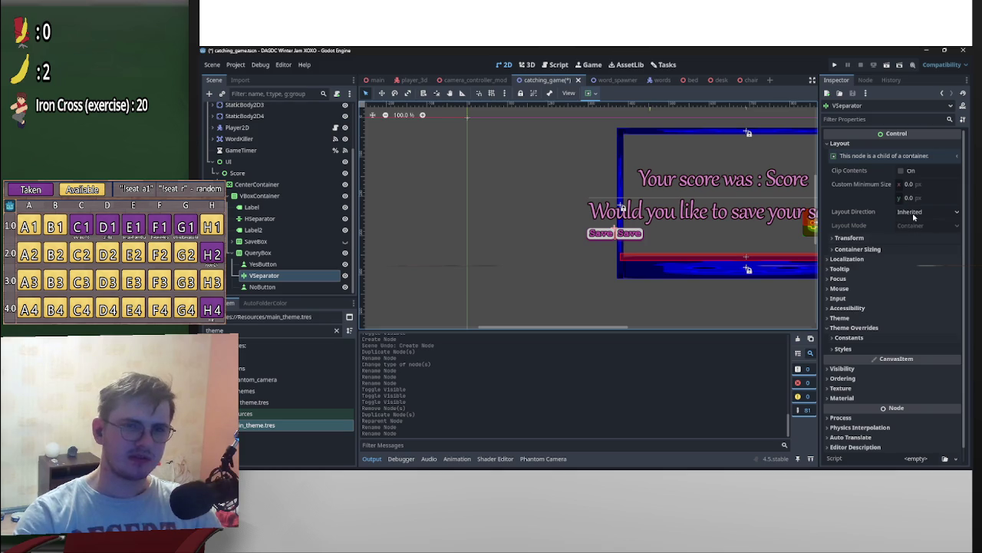
left_click(262, 263)
left_click(262, 286, "ctrl")
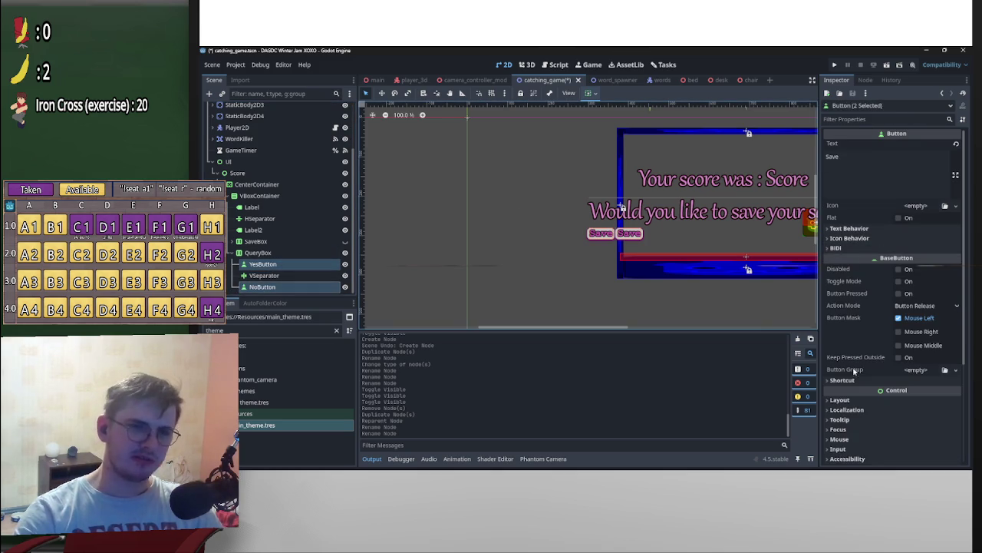
Step: Try a minimum height of 50 on the buttons, then undo it
left_click(840, 400)
scroll(935, 290, "down", 5)
left_click(925, 274)
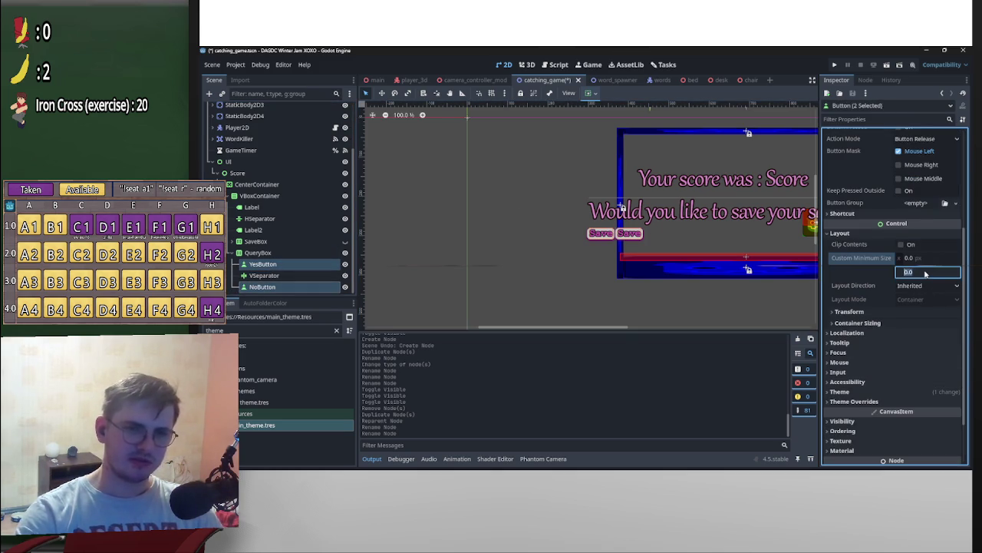
type("50")
key("Return")
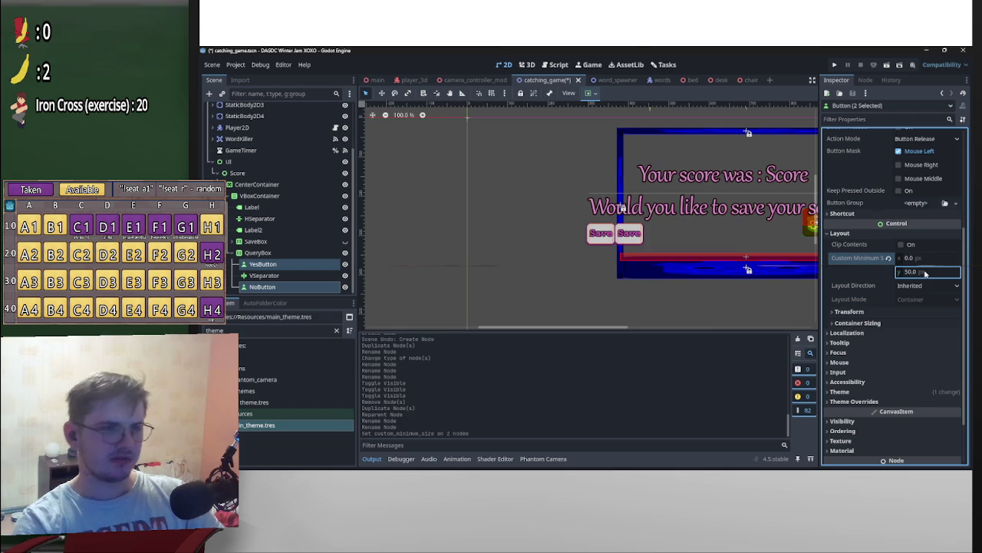
key("ctrl+z")
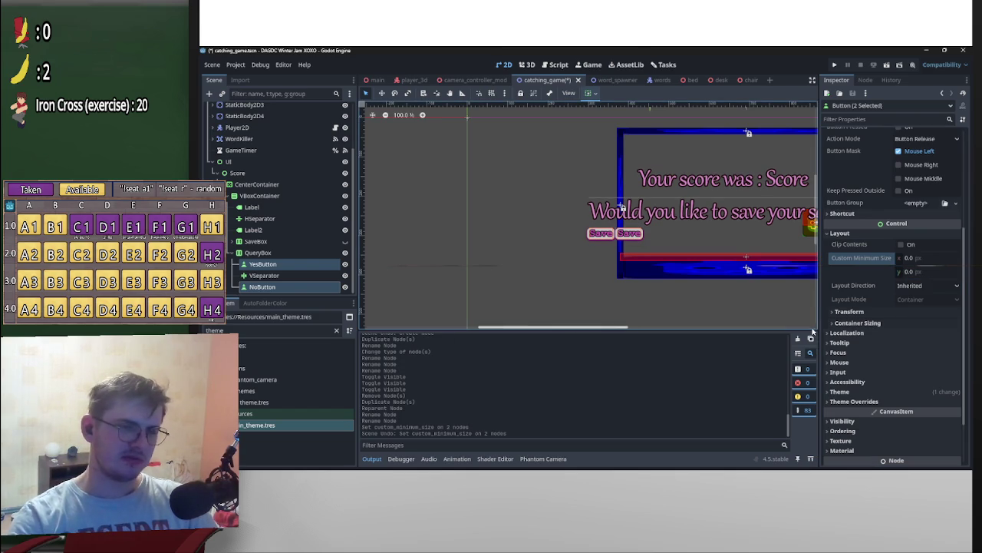
Step: Enable a font size theme override on both buttons
left_click(894, 391)
scroll(894, 384, "down", 3)
left_click(888, 339)
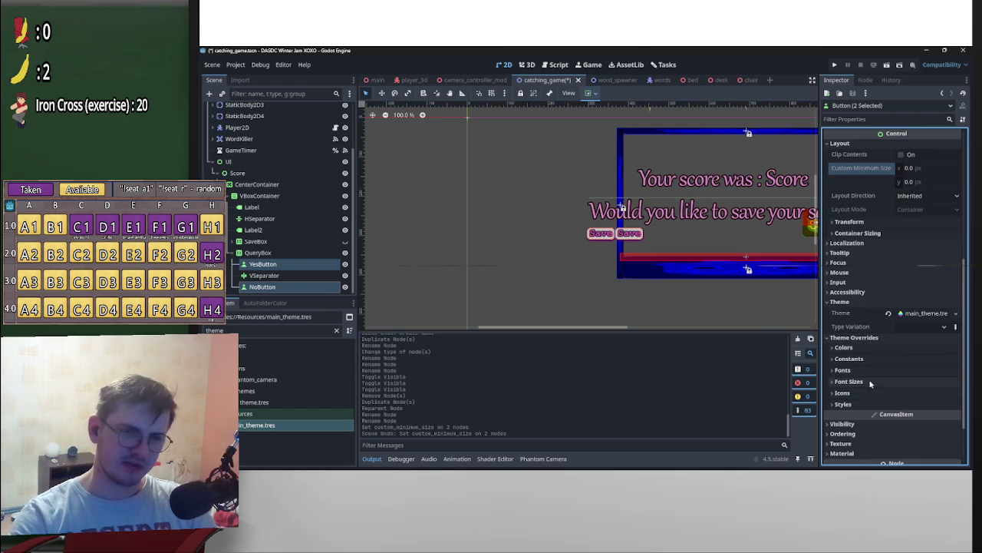
left_click(849, 382)
left_click(840, 392)
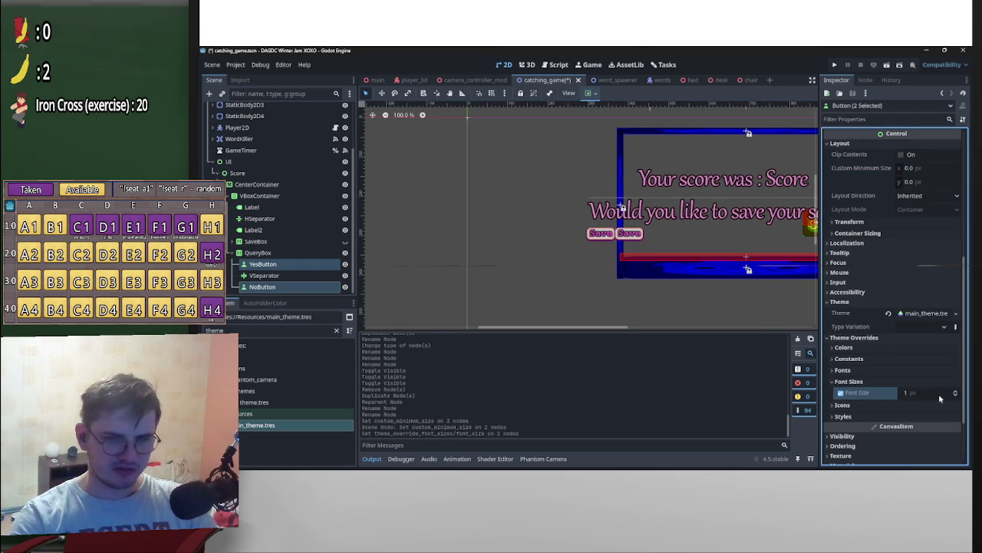
Step: Set the buttons' font size to 42, trying 10, 25 and 30 first
left_click(907, 394)
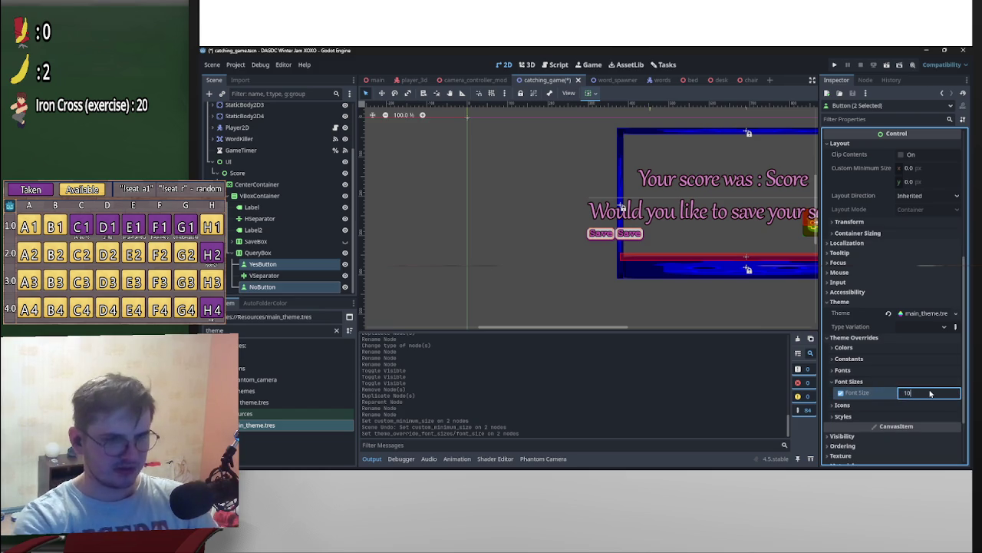
key("Return")
left_click(928, 393)
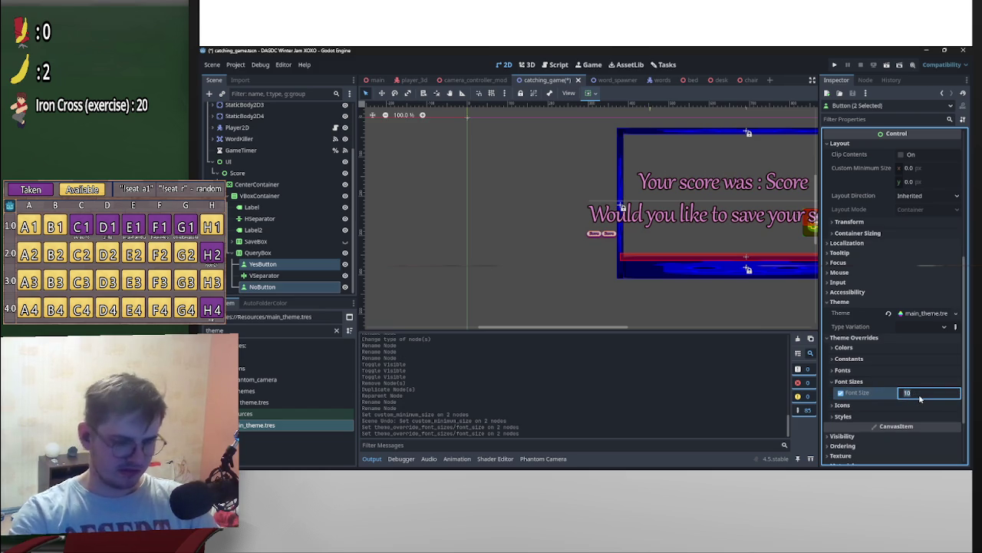
type("25")
key("Return")
left_click(920, 399)
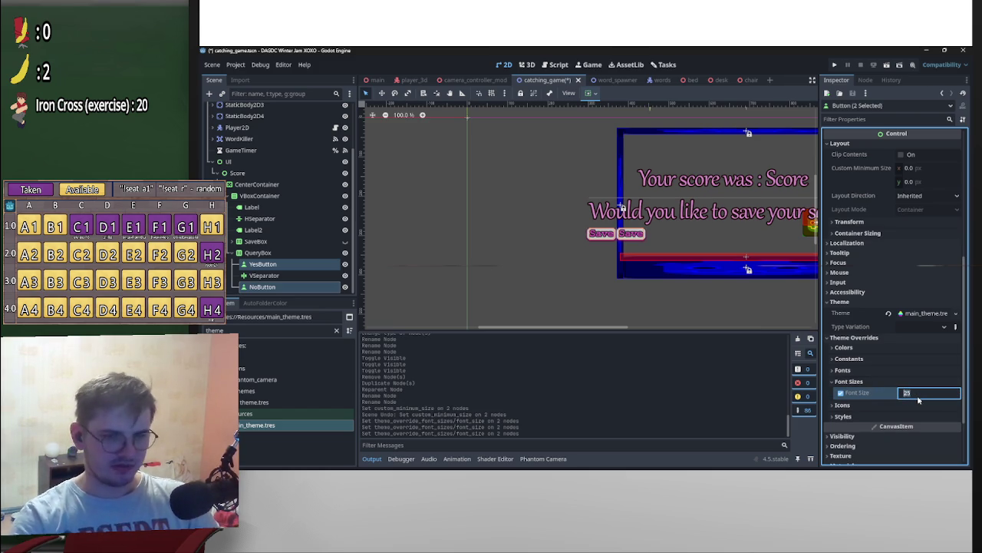
key("Return")
left_click(918, 393)
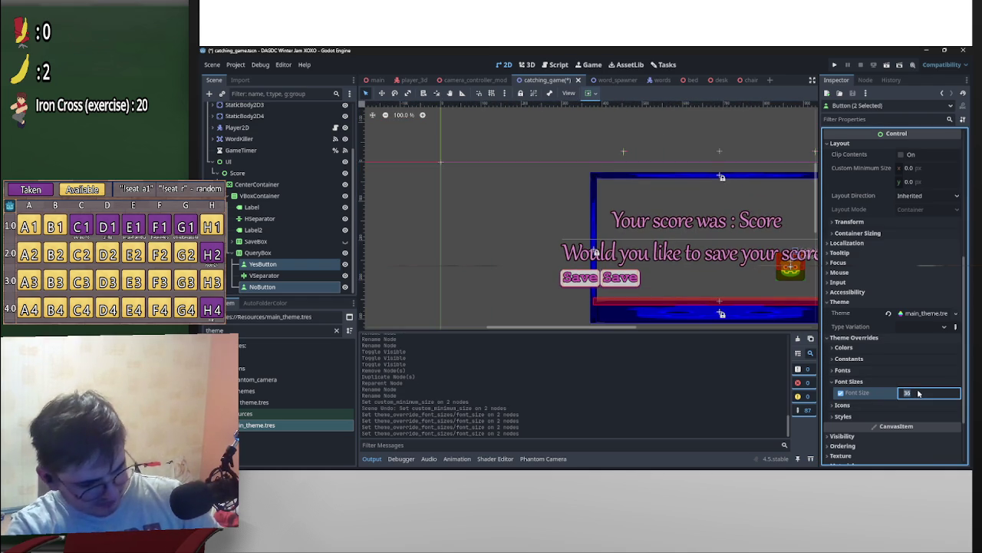
type("42")
key("Return")
Step: Centre the QueryBox row horizontally in the panel
left_click_drag(740, 208, 655, 192)
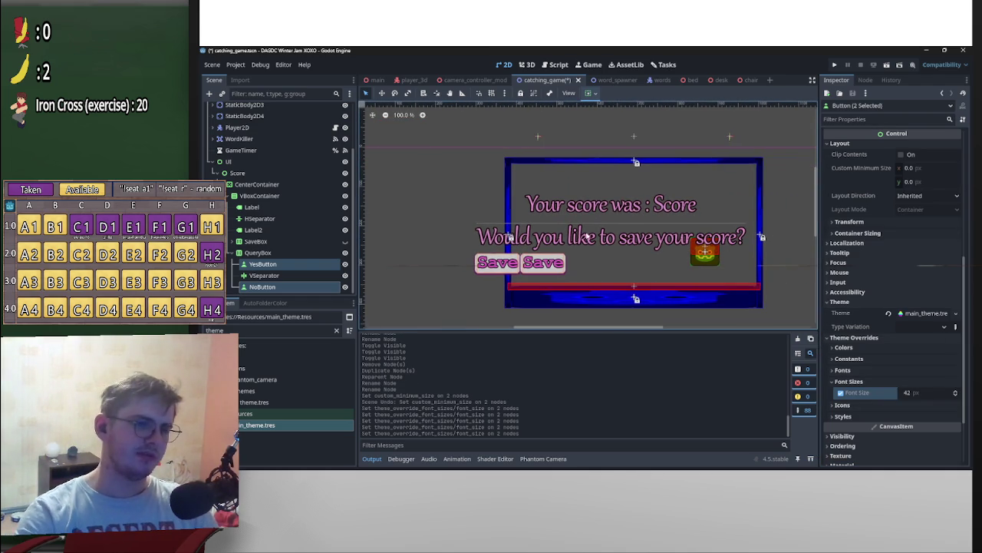
left_click(259, 253)
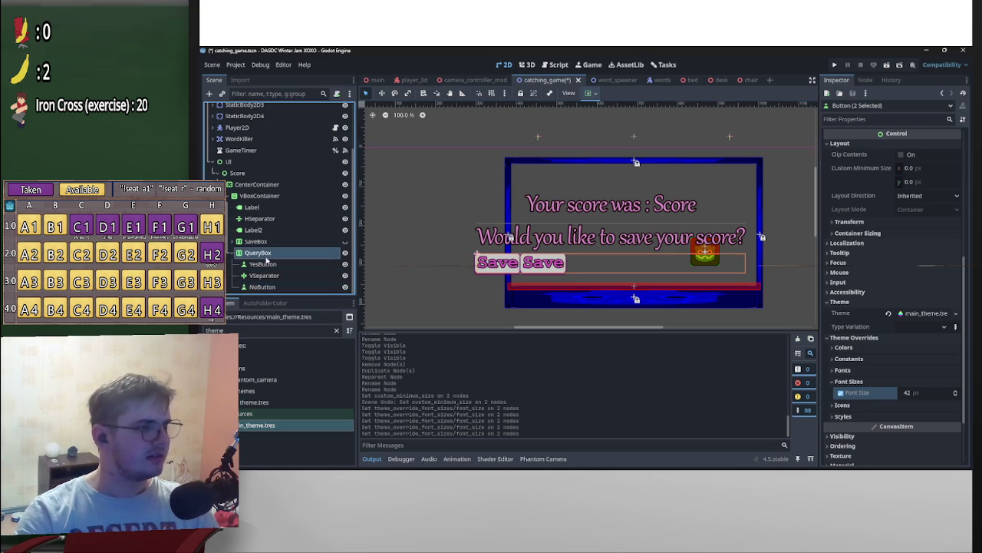
left_click(588, 93)
left_click(609, 122)
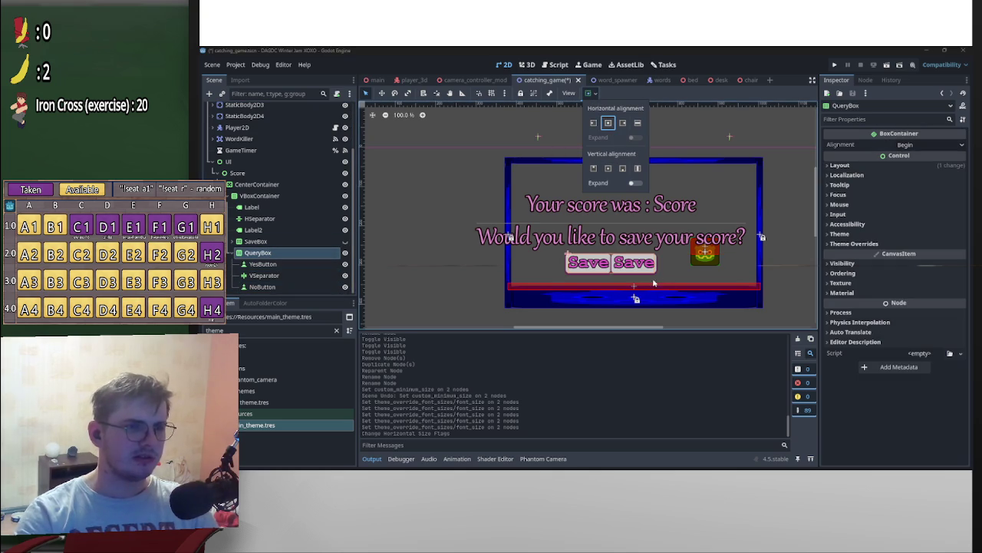
left_click(261, 276)
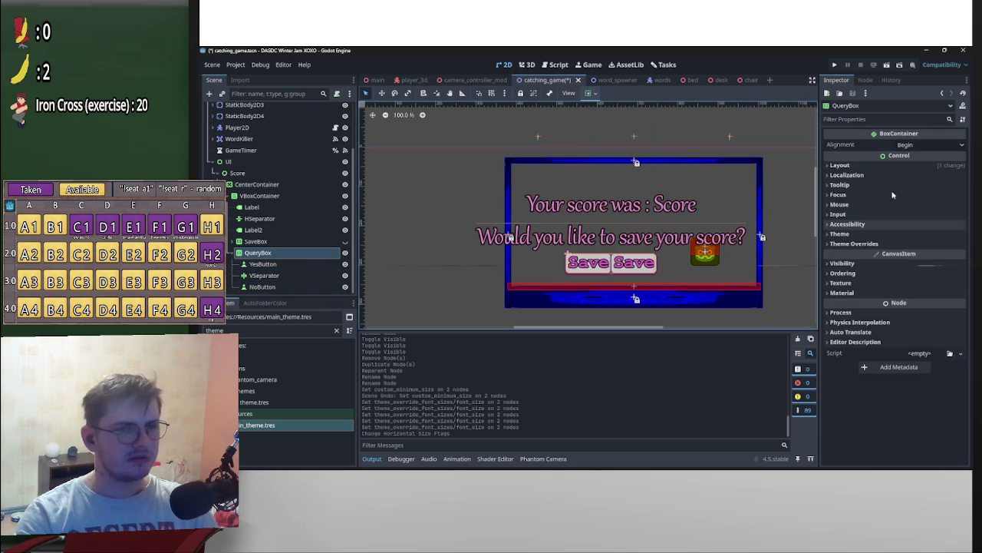
Step: Change YesButton's label text to 'Yes'
left_click(263, 263)
double_click(887, 175)
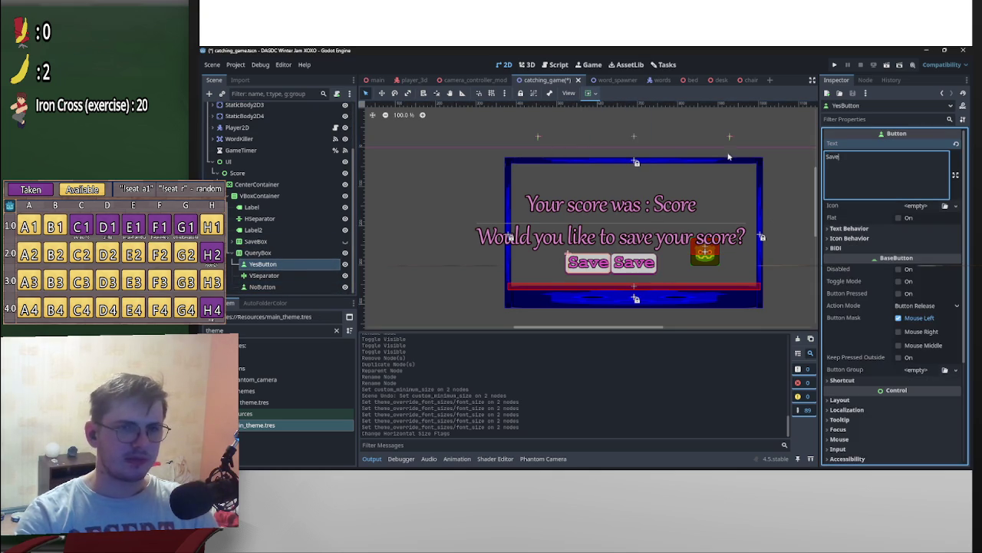
type("No")
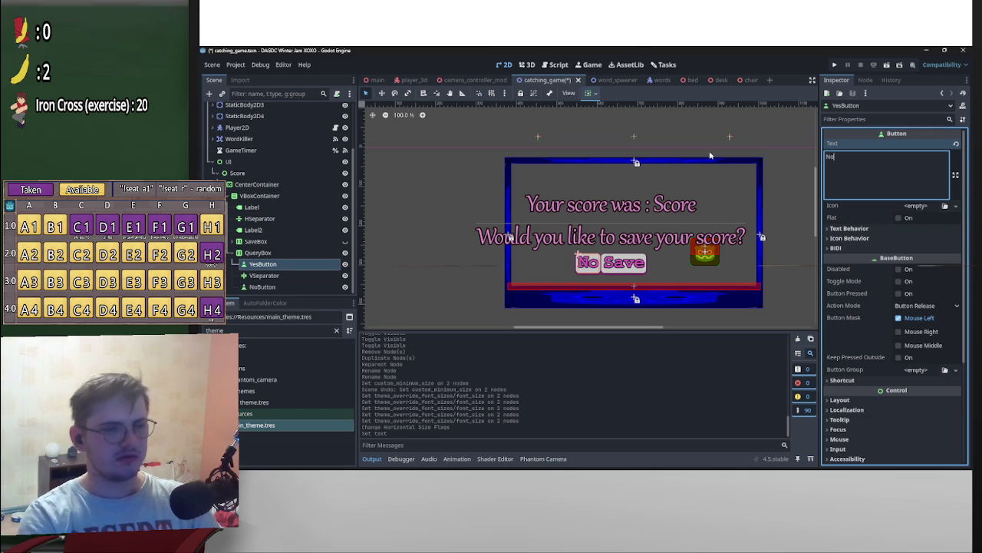
key("BackSpace")
key("BackSpace")
type("es")
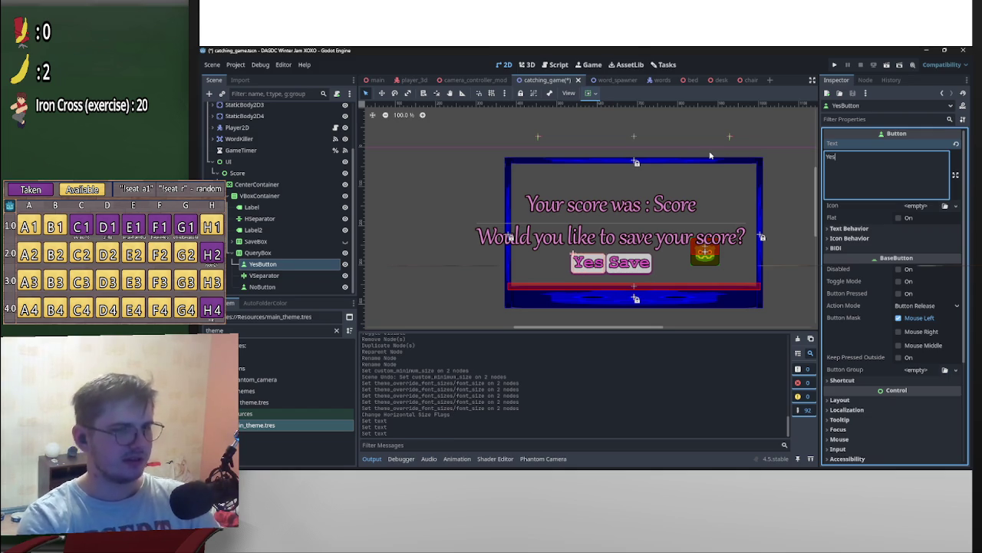
scroll(864, 396, "down", 4)
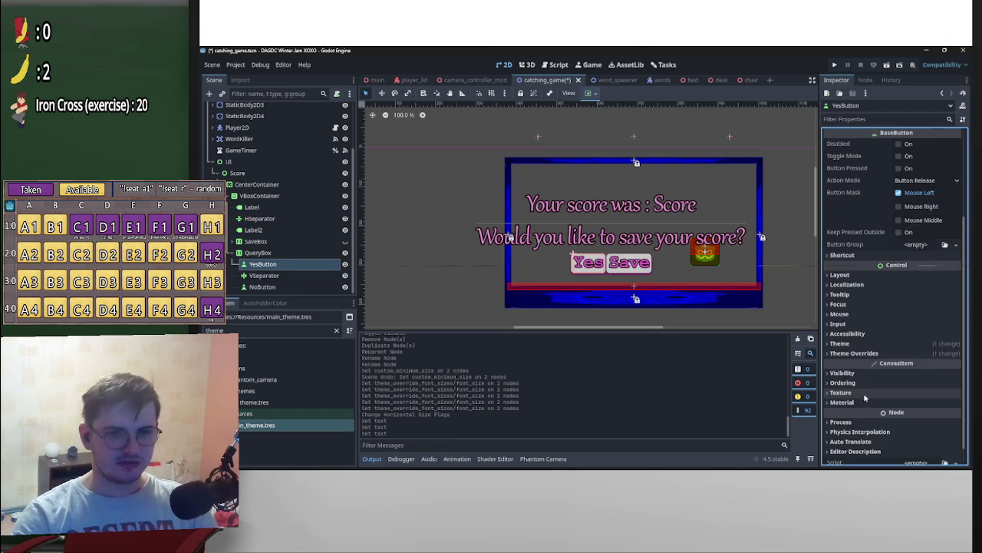
Step: Give YesButton unique Normal, Pressed and Hover StyleBoxFlat style overrides
scroll(875, 379, "up", 1)
left_click(854, 395)
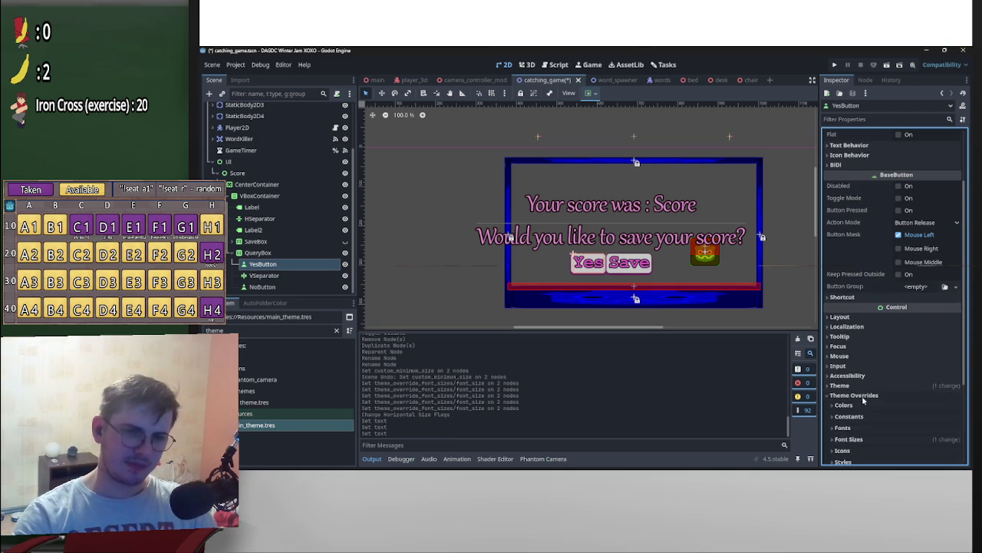
left_click(842, 461)
scroll(860, 430, "down", 4)
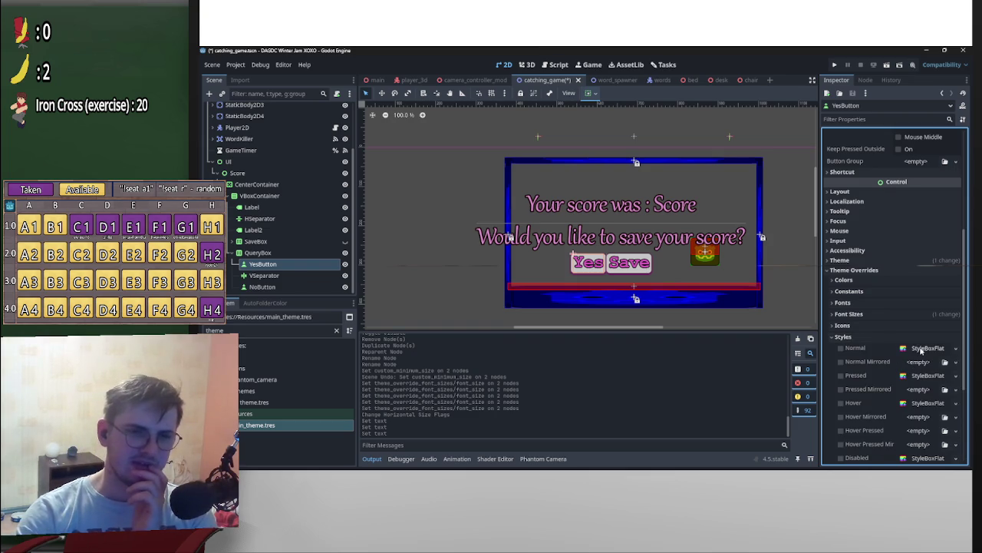
right_click(927, 350)
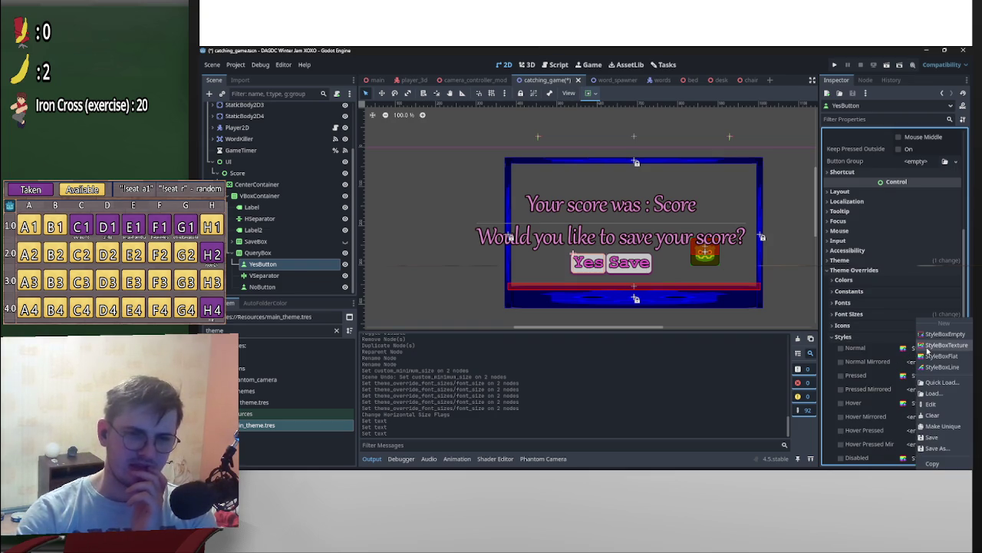
left_click(942, 426)
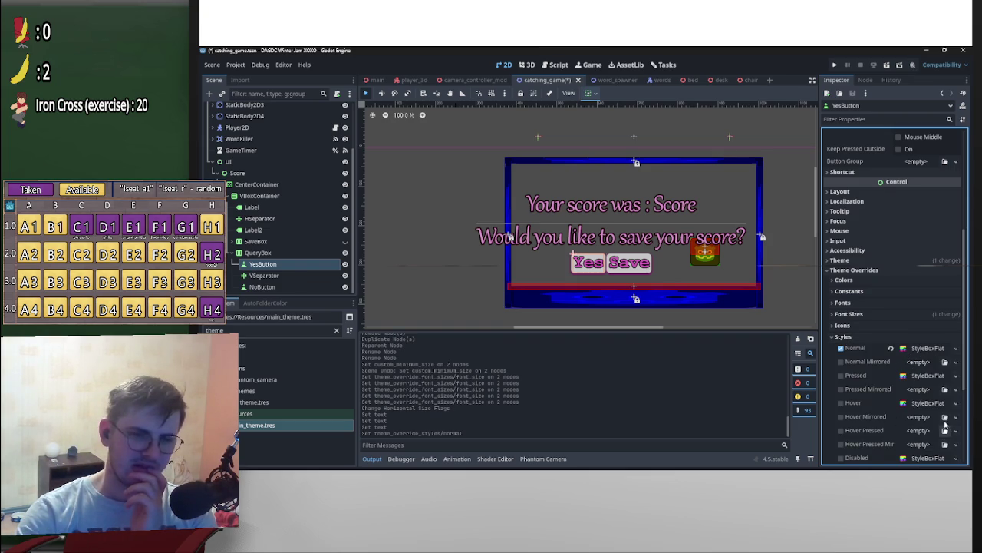
right_click(927, 376)
left_click(934, 420)
right_click(924, 405)
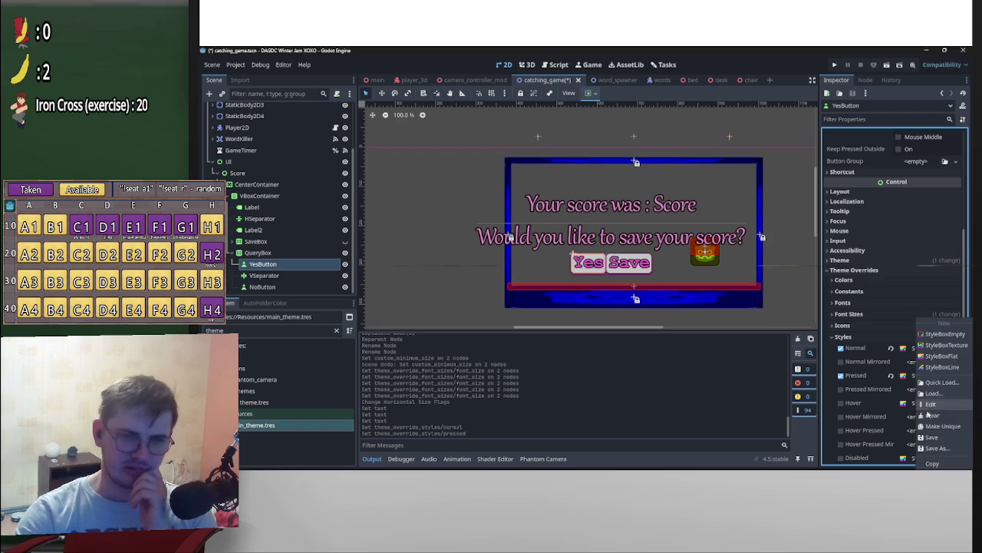
left_click(929, 422)
Step: Make unique Disabled and Focus style overrides as well, then inspect the Normal style
scroll(931, 407, "down", 3)
right_click(928, 374)
left_click(933, 424)
right_click(930, 401)
left_click(932, 426)
left_click(927, 264)
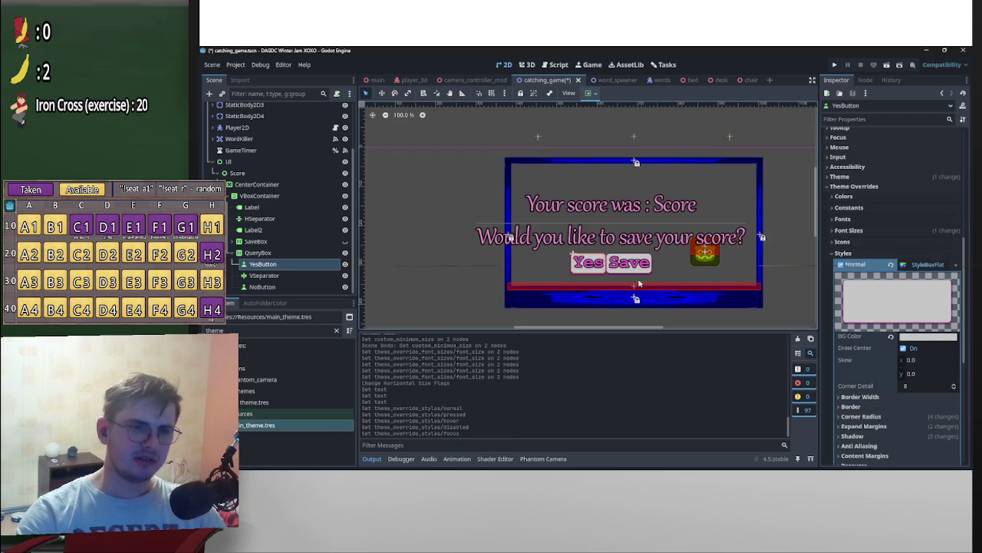
left_click(927, 264)
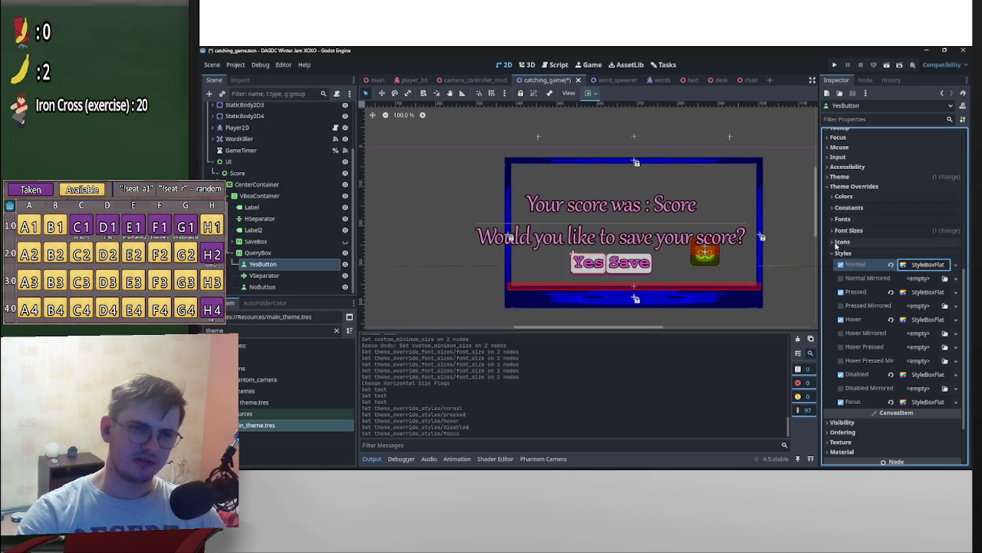
left_click(844, 196)
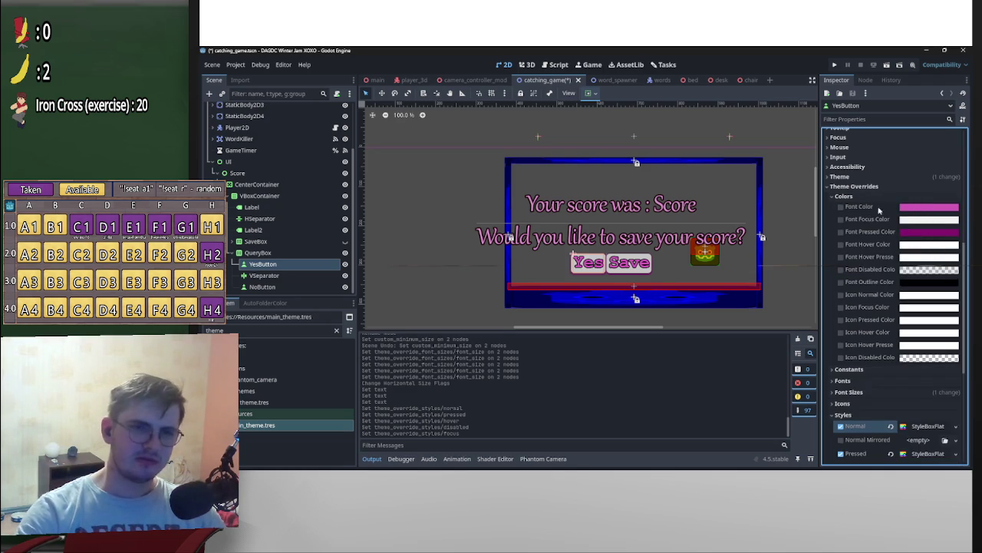
Step: Enable Font, Pressed and Hover colour overrides and set YesButton's font colour to bright green
left_click(841, 207)
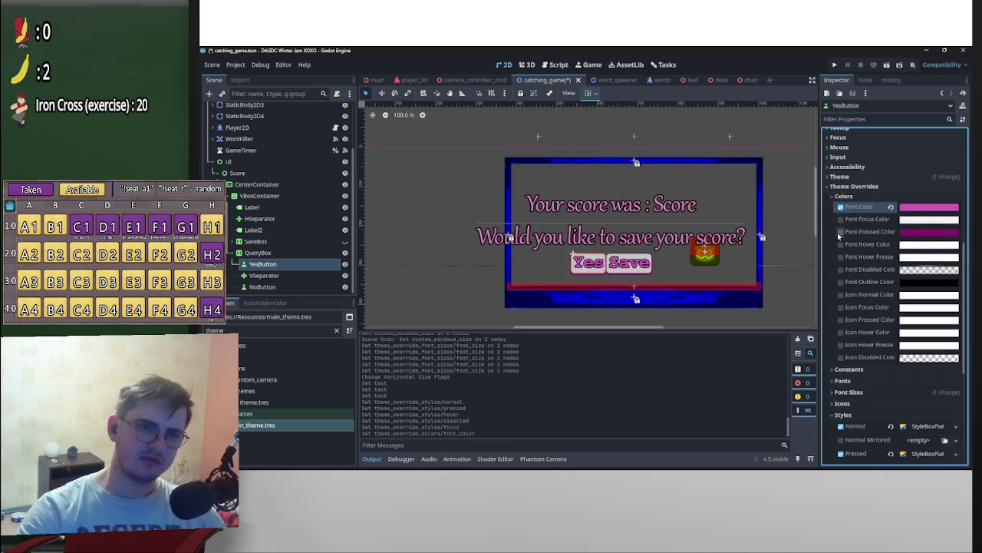
left_click(841, 231)
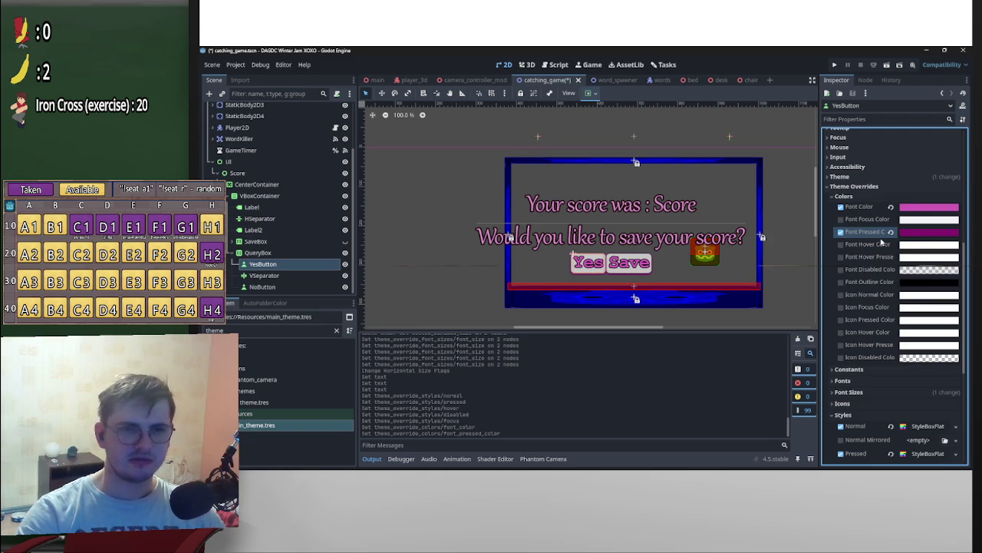
left_click(841, 244)
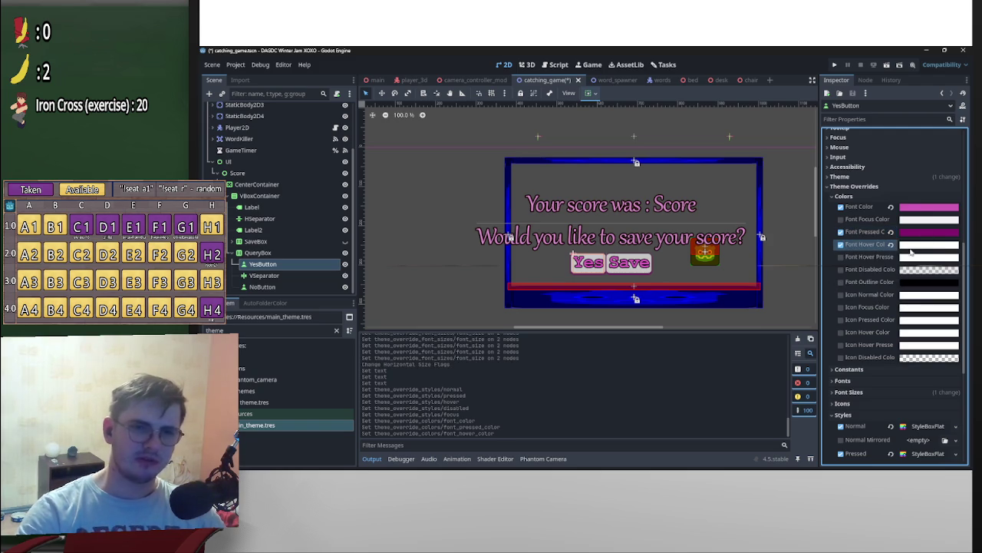
left_click(918, 208)
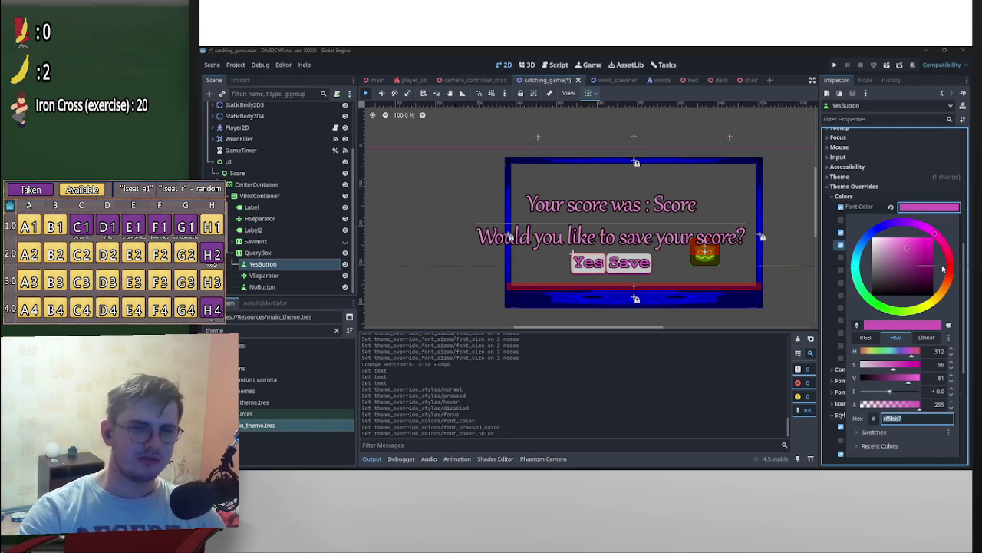
left_click(882, 307)
left_click_drag(883, 308, 871, 316)
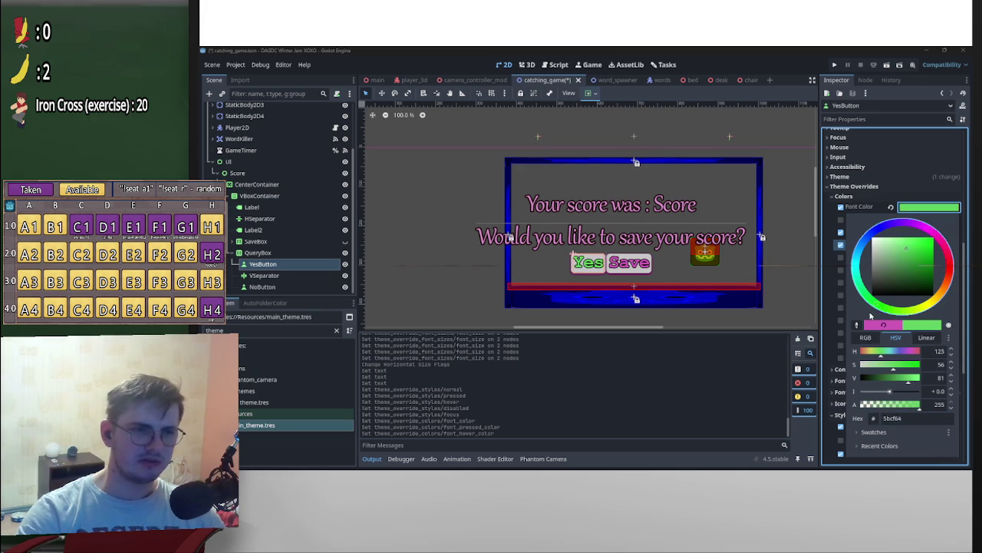
mouse_move(921, 268)
left_mouse_down()
mouse_move(924, 249)
mouse_move(900, 258)
mouse_move(911, 248)
left_mouse_up()
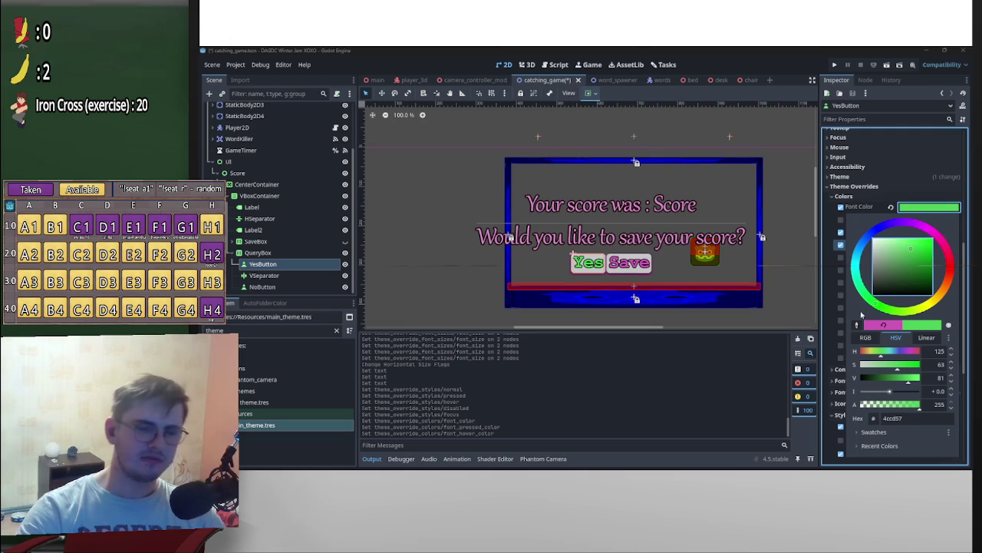
left_click(883, 172)
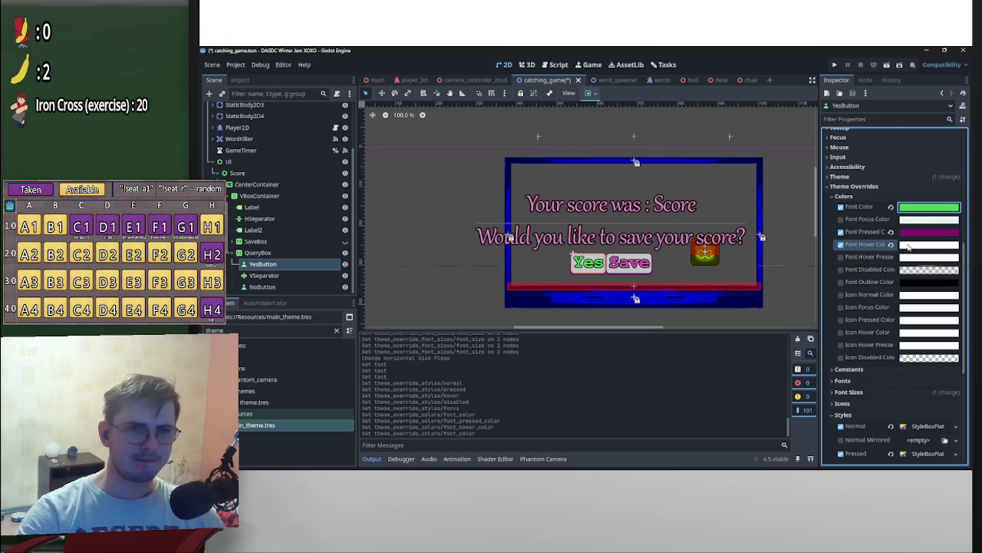
Step: Set the pressed font colour to dark green and keep the hover colour white
left_click(925, 233)
left_click(880, 316)
left_click(917, 288)
left_click(920, 186)
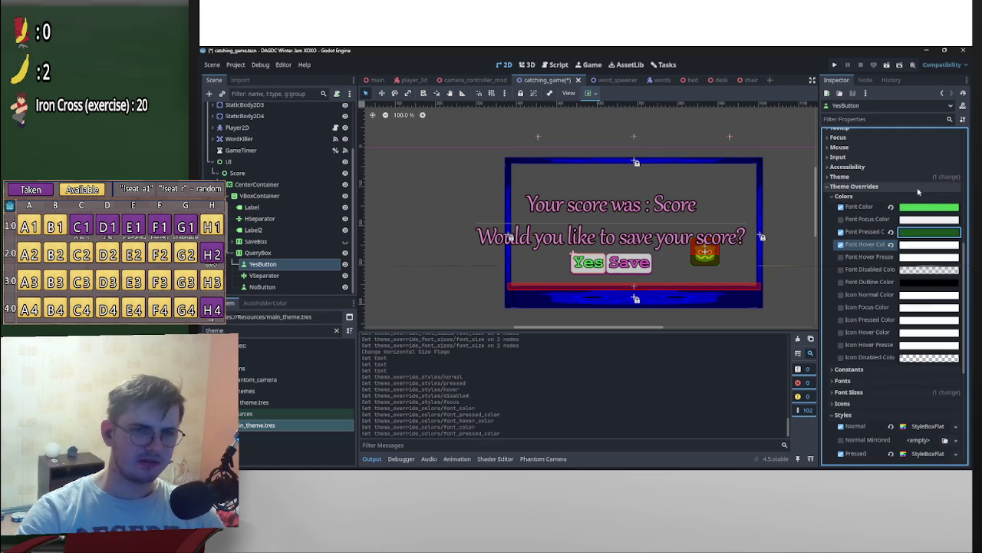
left_click(927, 246)
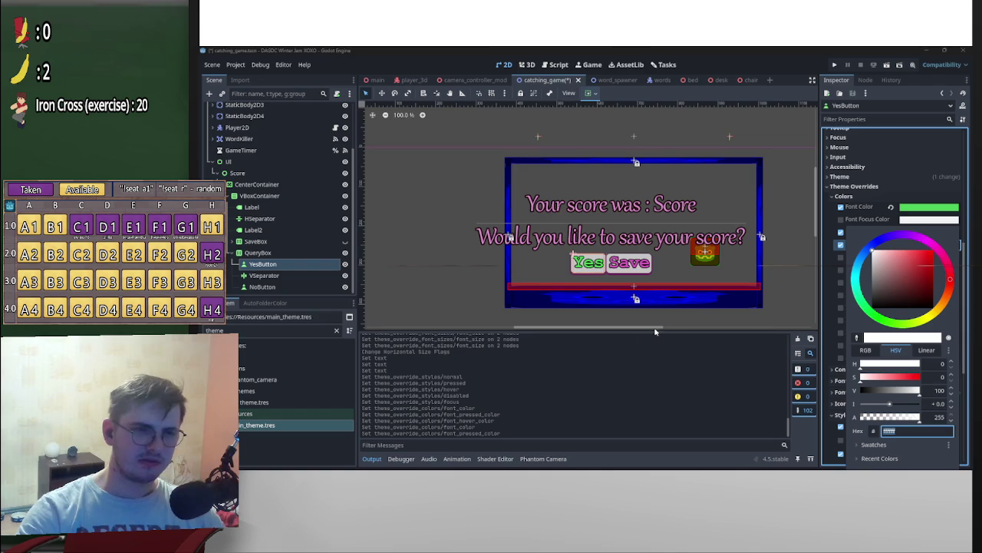
left_click(650, 276)
left_click(634, 265)
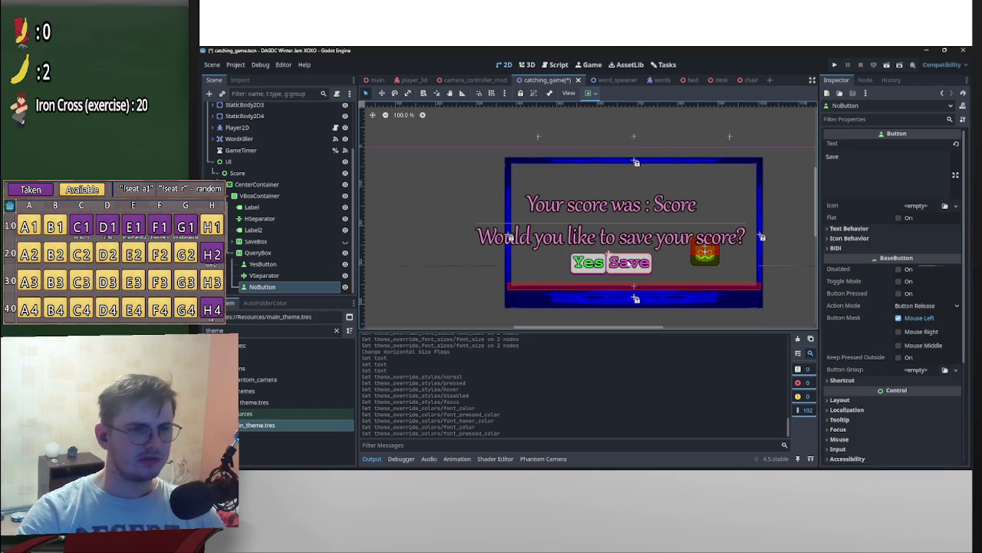
Step: Enable NoButton's Font, Pressed and Hover colour overrides and set its font colour to red
scroll(860, 322, "down", 4)
left_click(853, 334)
left_click(844, 343)
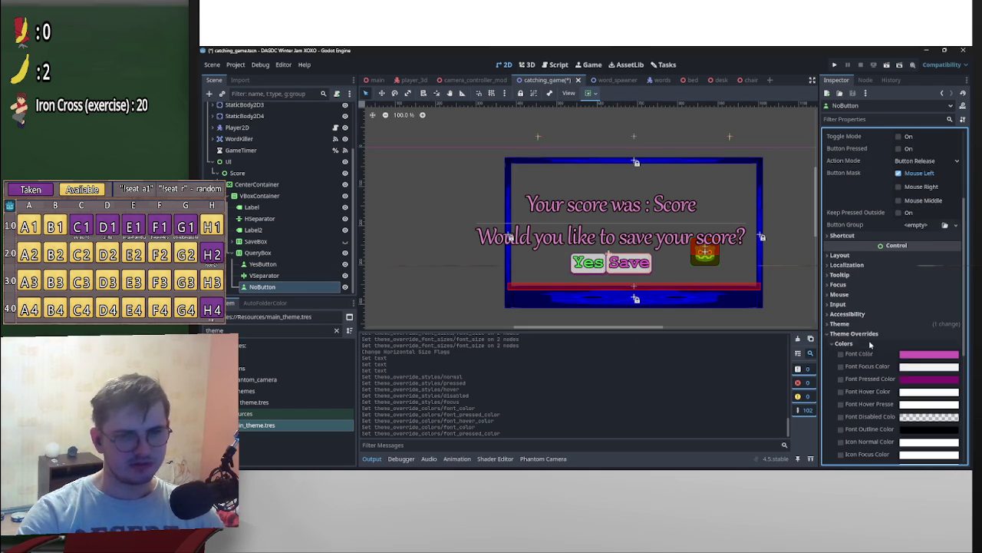
left_click(841, 353)
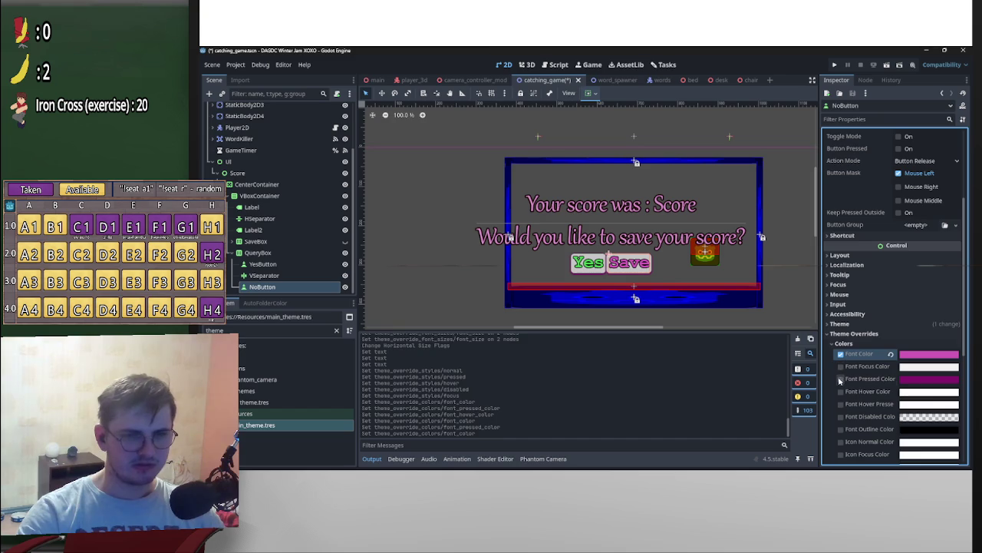
left_click(841, 378)
left_click(840, 392)
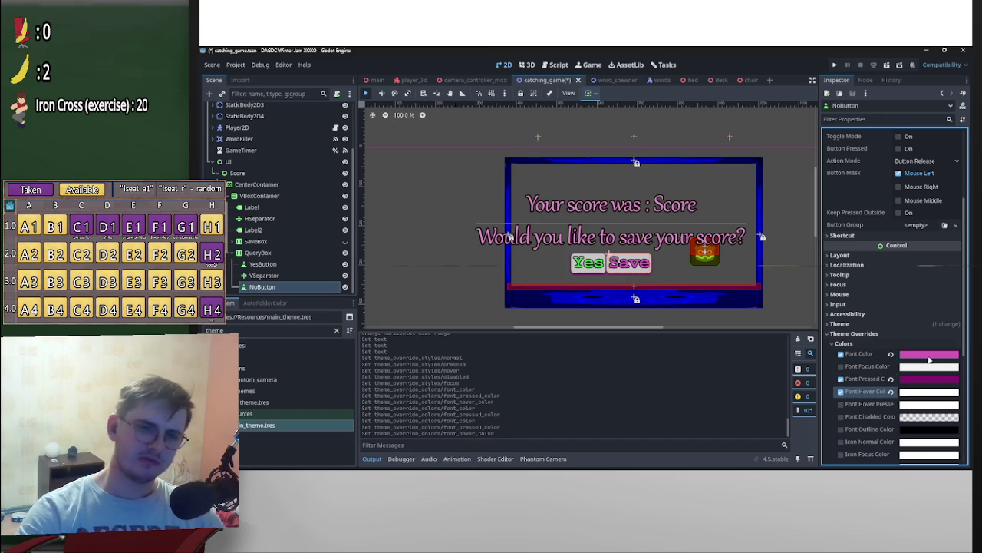
left_click(918, 357)
left_click(950, 163)
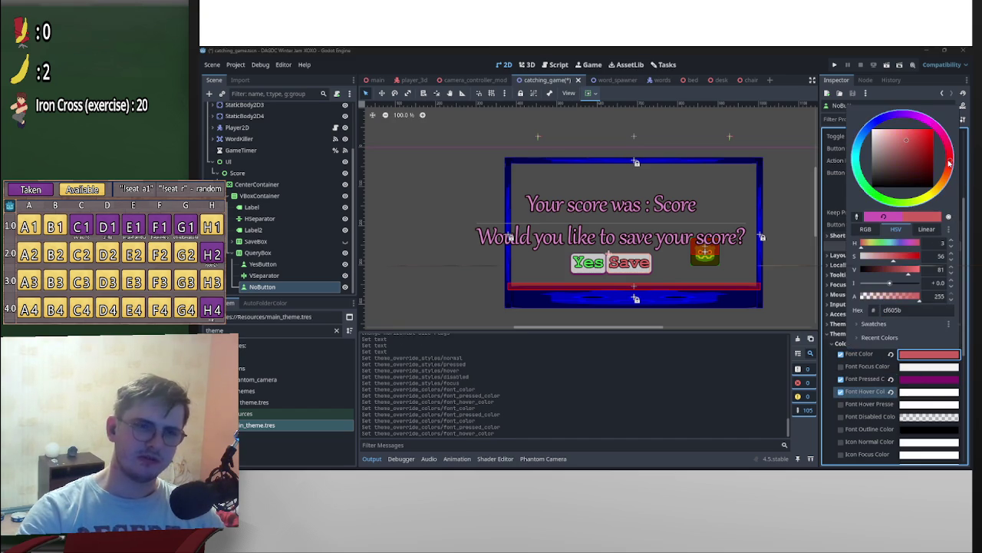
left_click(918, 159)
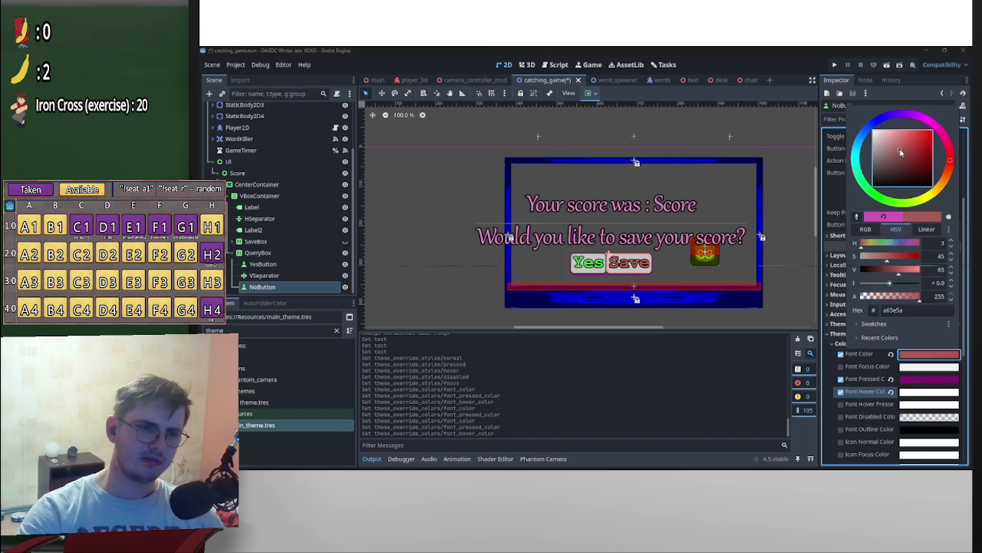
mouse_move(918, 158)
left_mouse_down()
mouse_move(900, 148)
mouse_move(908, 140)
mouse_move(910, 149)
left_mouse_up()
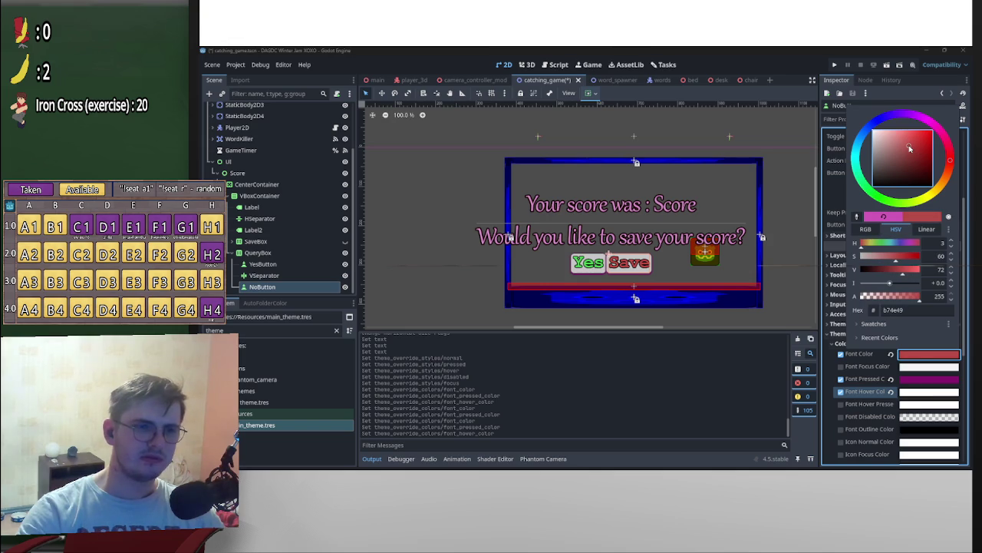
Step: Set the pressed font colour to dark red and make the red text slightly more saturated
left_click(921, 382)
left_click(947, 170)
left_click_drag(920, 182, 923, 186)
left_click(951, 186)
left_click(840, 374)
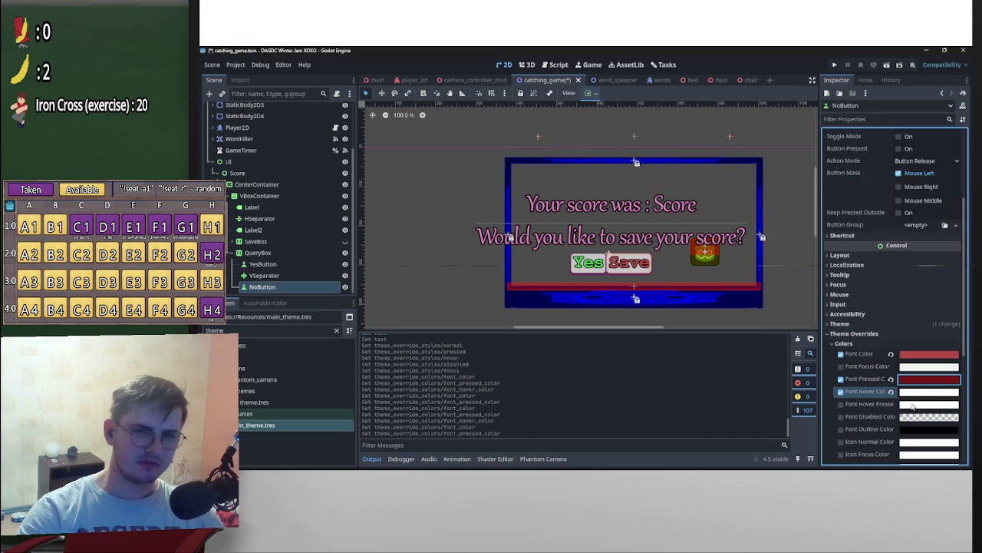
scroll(903, 264, "up", 3)
scroll(903, 263, "down", 3)
left_click(929, 354)
left_click_drag(925, 148, 926, 142)
left_click(673, 255)
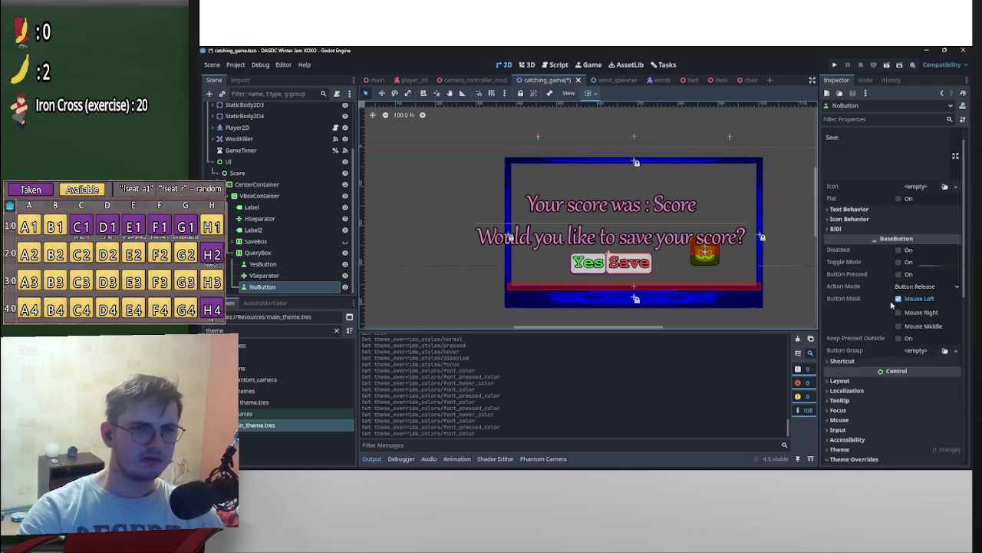
Step: Change the second button's text from Save to No
type("Npo")
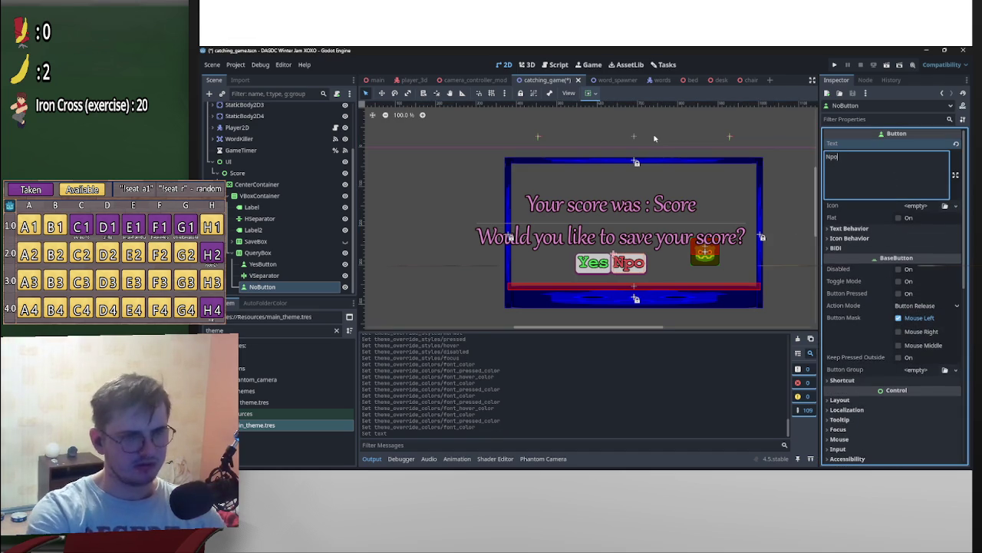
key("BackSpace")
key("BackSpace")
type("o")
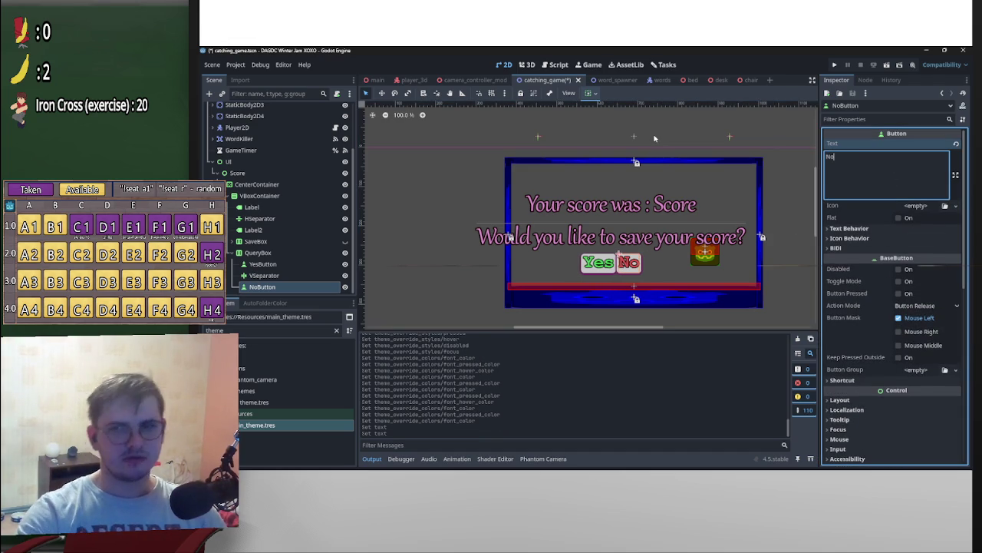
Step: Select the separator and then the QueryBox container to inspect them
left_click(264, 275)
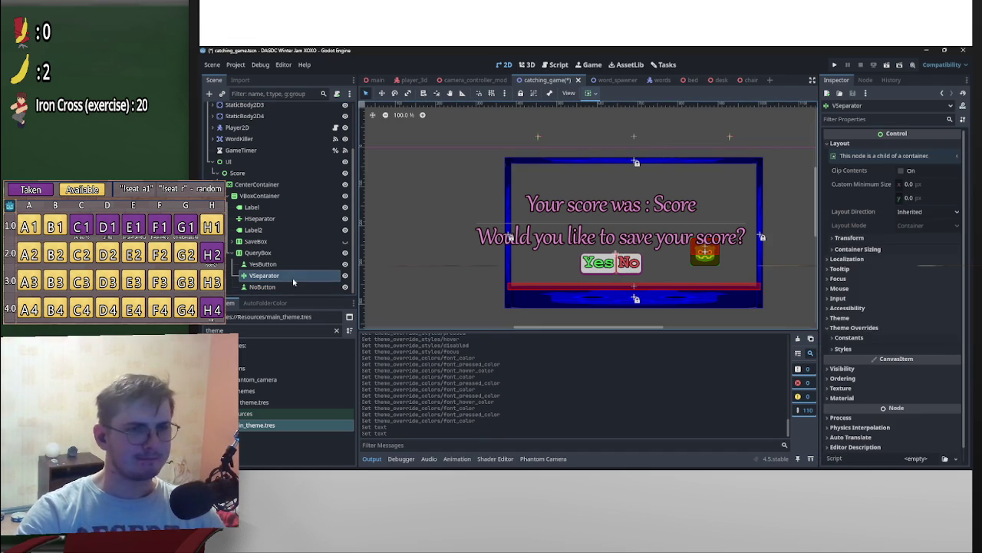
left_click(284, 253)
left_click(897, 235)
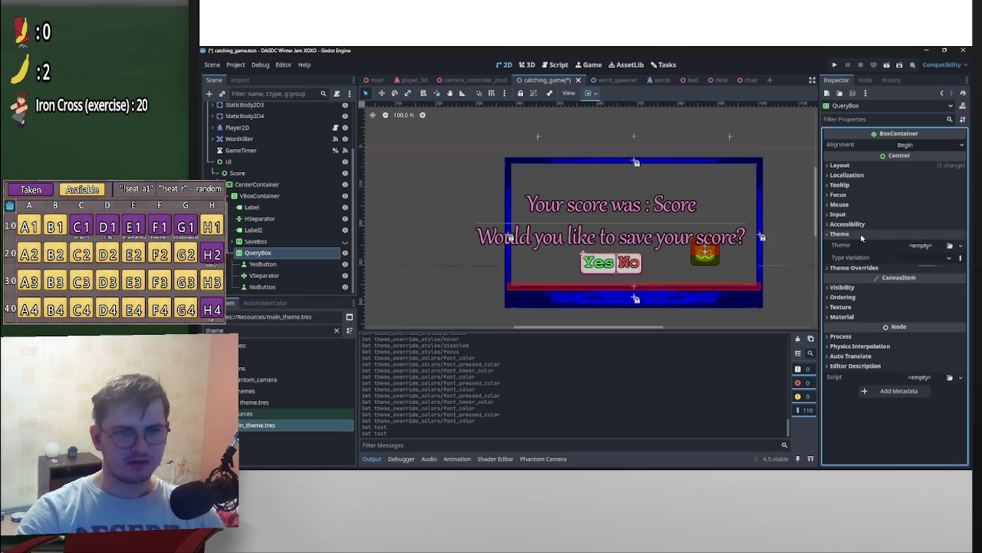
Step: Set the QueryBox container's Separation constant override to 10
left_click(840, 233)
left_click(854, 244)
left_click(849, 254)
left_click(934, 265)
key("Return")
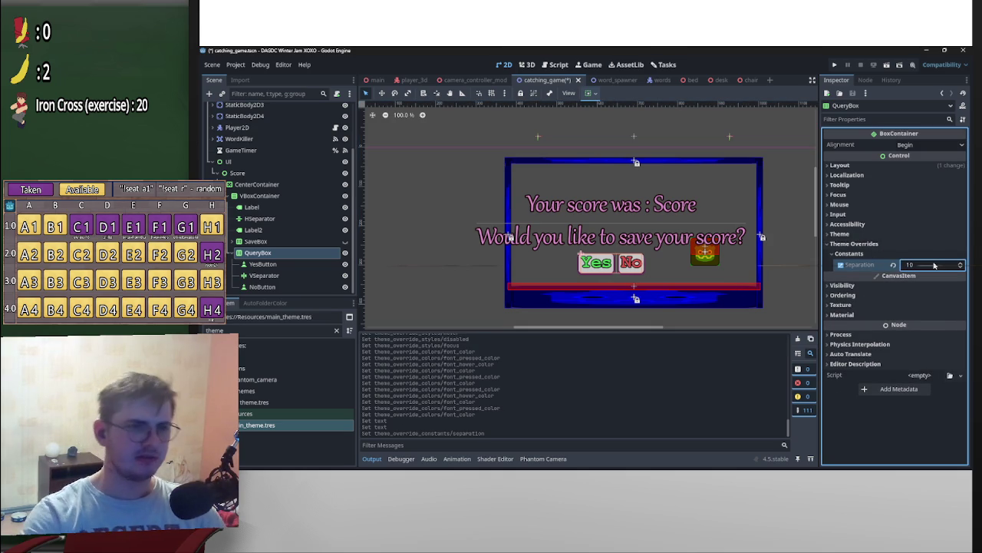
Step: Enable the VSeparator's own Separation override and set it to 40
left_click(264, 274)
left_click(844, 338)
left_click(842, 348)
left_click_drag(897, 349, 942, 353)
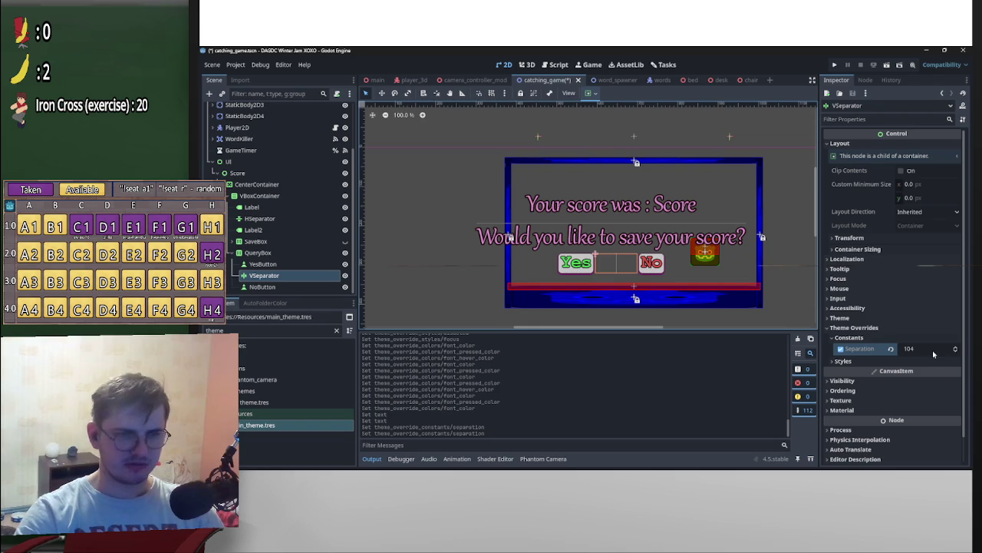
left_click(933, 351)
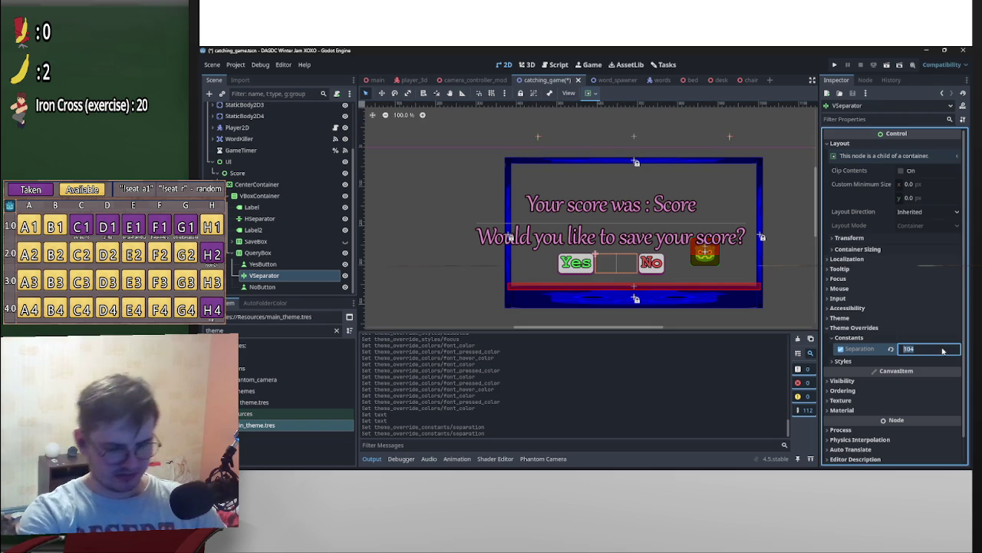
type("25")
key("Return")
left_click(943, 351)
type("0")
key("Return")
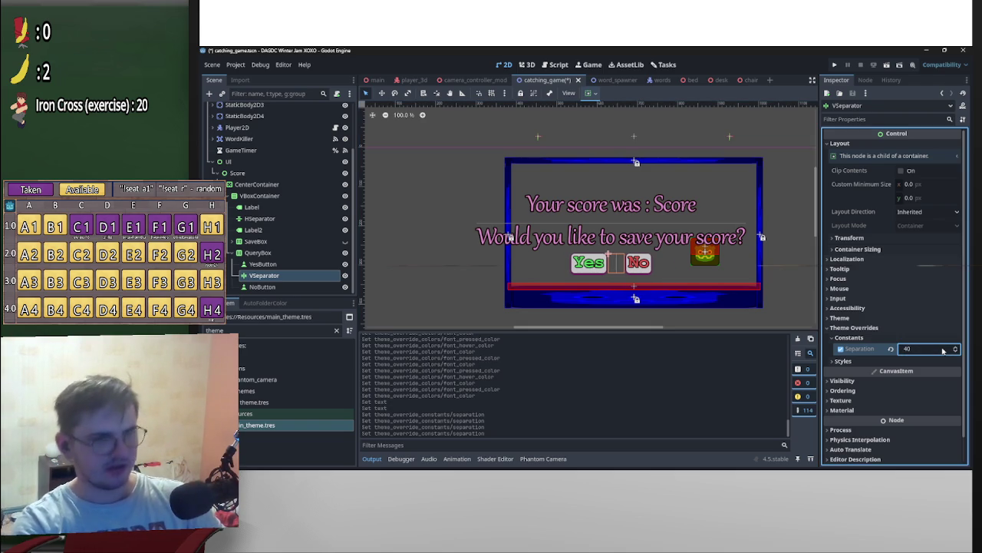
left_click(679, 278)
left_click(649, 269)
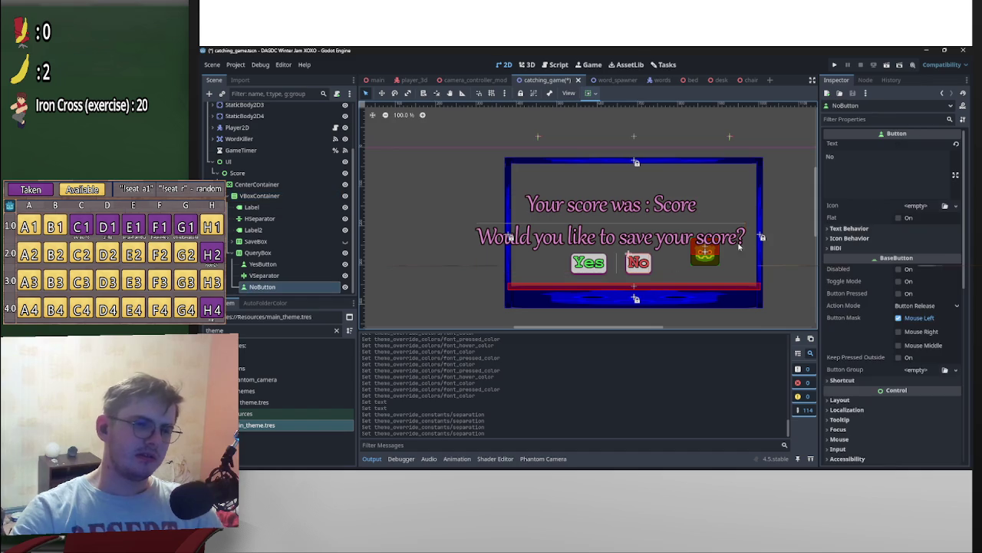
Step: Select YesButton and NoButton together and set their minimum height to 45
left_click(264, 263)
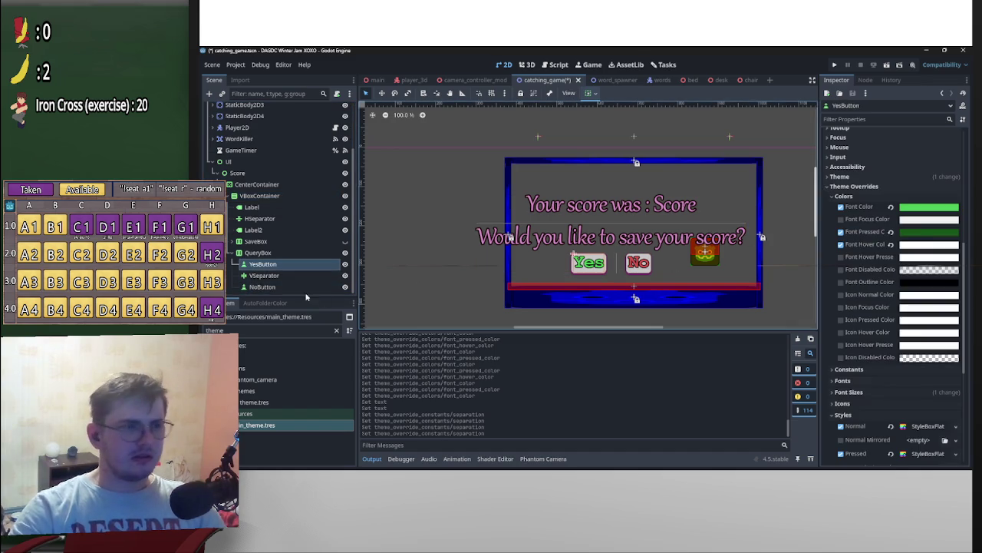
left_click(264, 286, "ctrl")
left_click(881, 229)
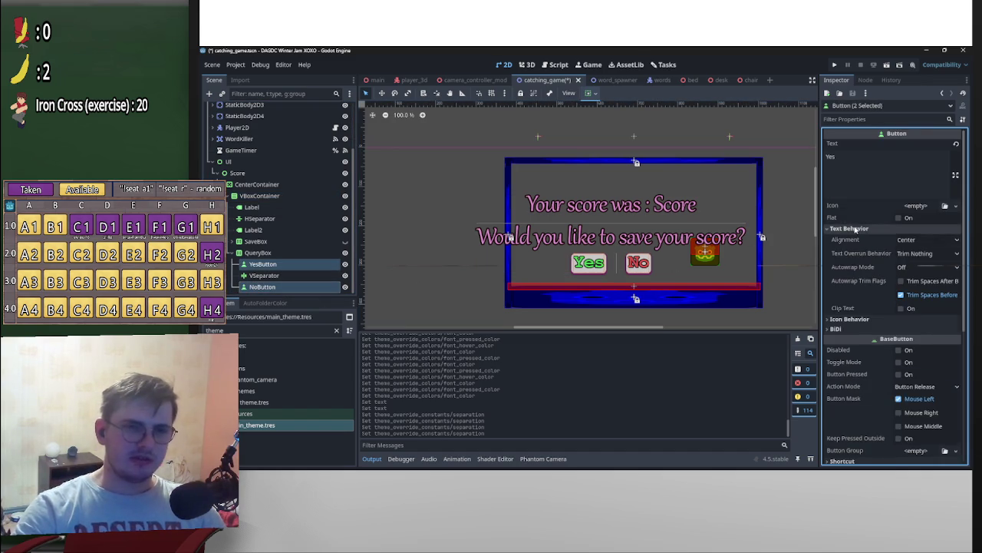
left_click(880, 229)
left_click(841, 400)
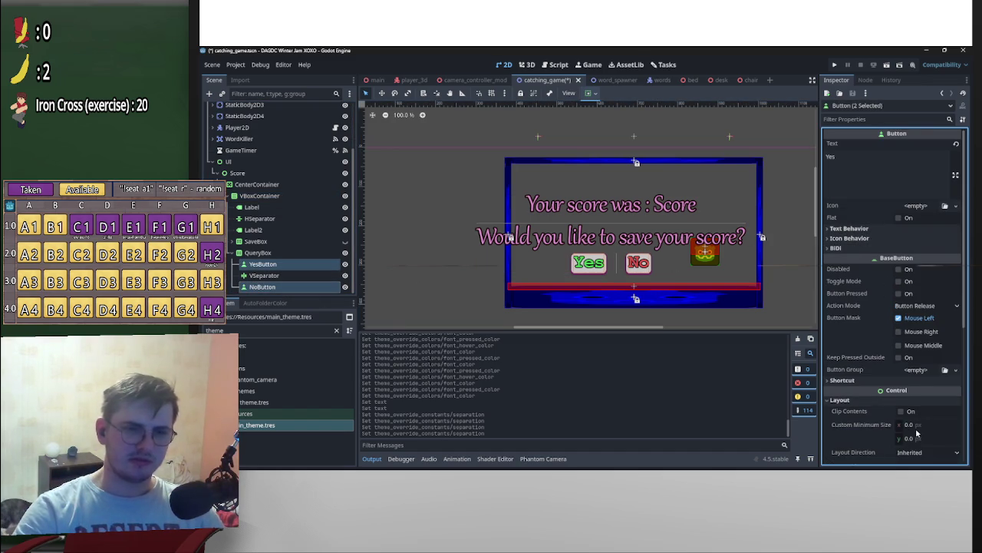
scroll(921, 410, "down", 3)
left_click(924, 314)
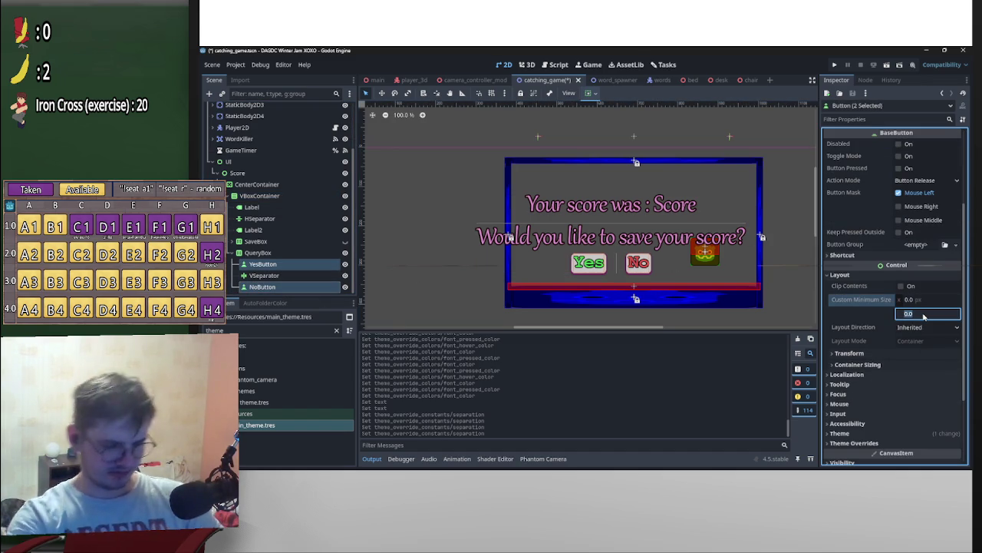
type("40")
key("Return")
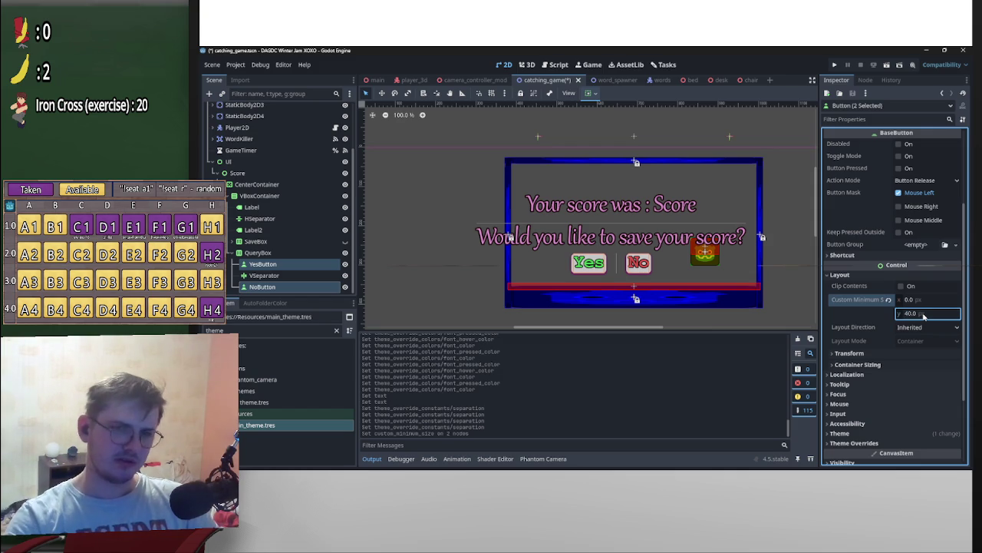
type("45")
key("Return")
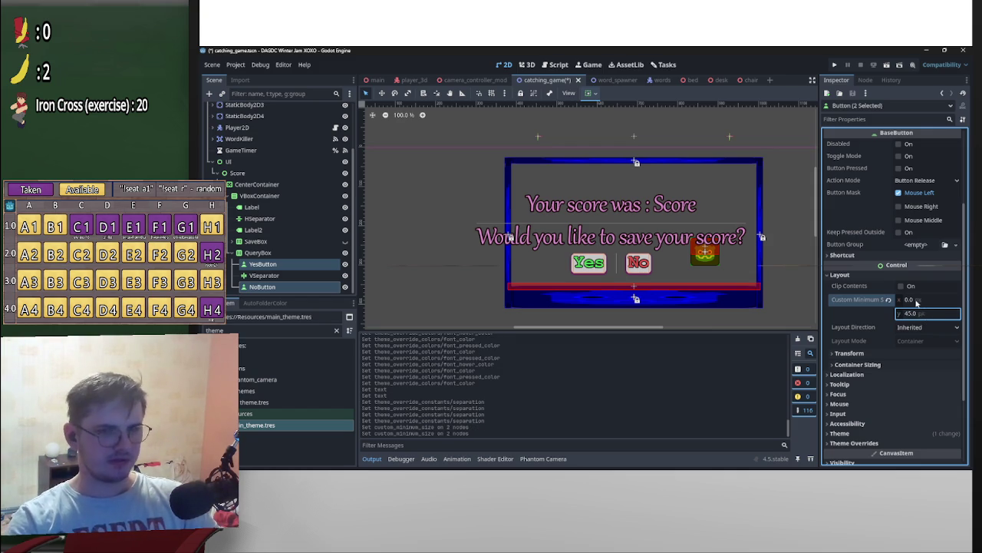
Step: Set both buttons' custom minimum width to 75
left_click(915, 301)
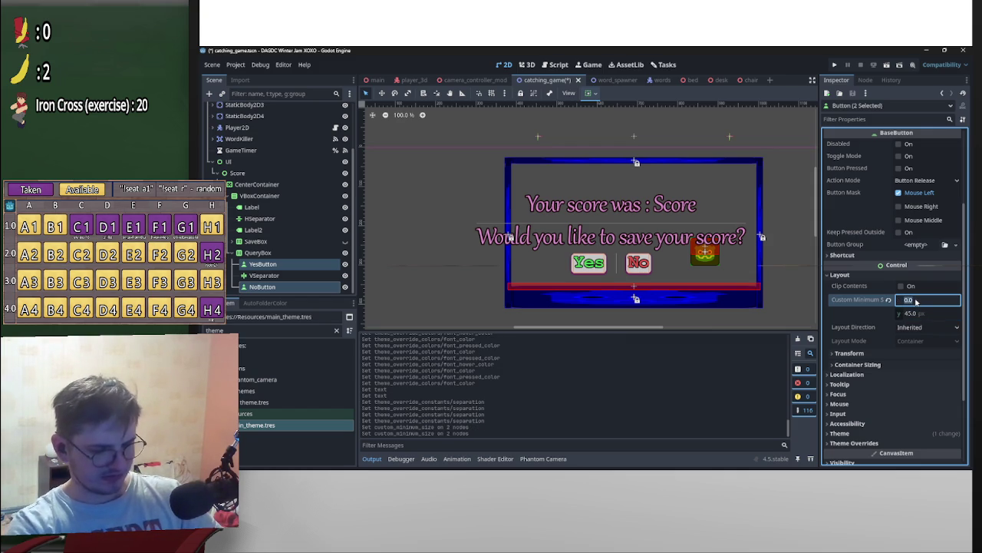
type("50")
key("Return")
left_click(916, 301)
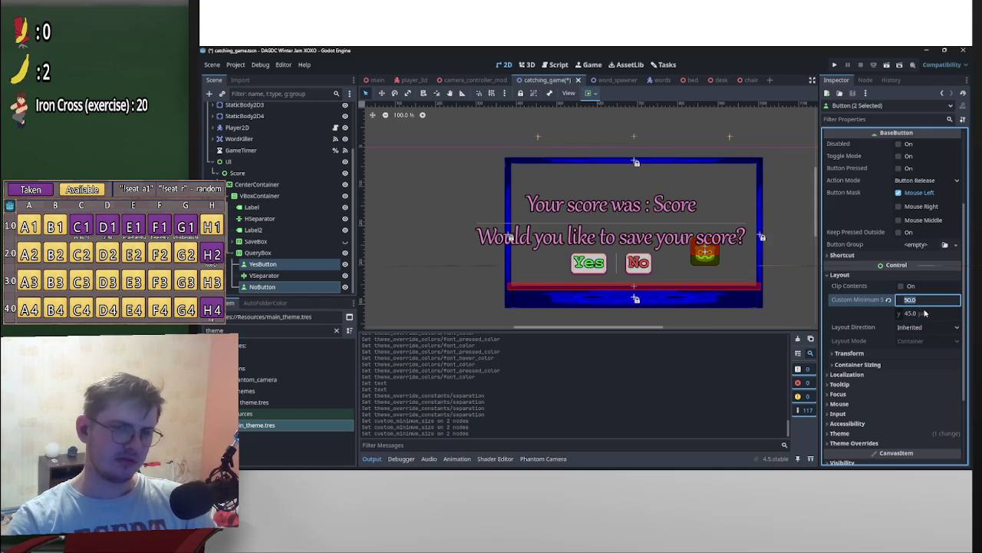
left_click(923, 301)
type("100")
key("Return")
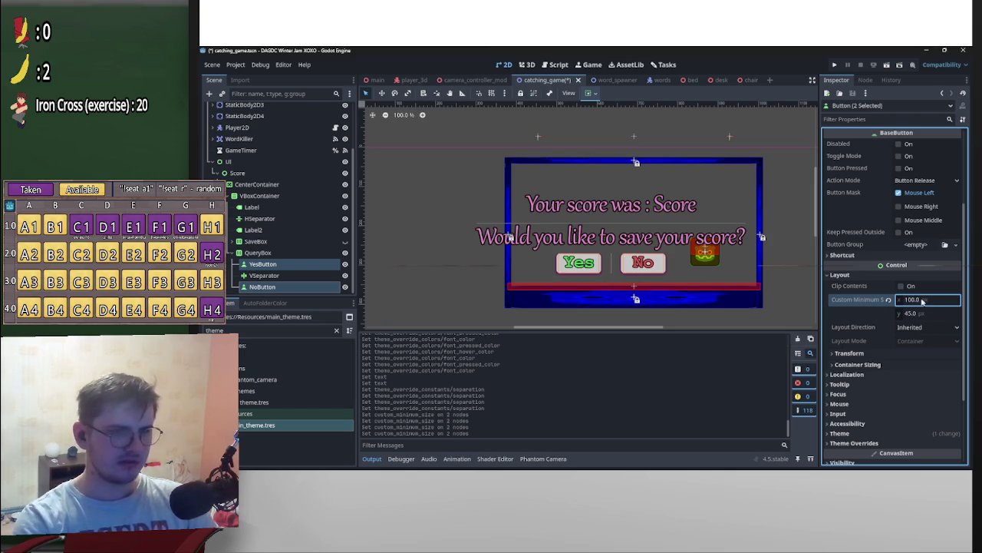
left_click(935, 300)
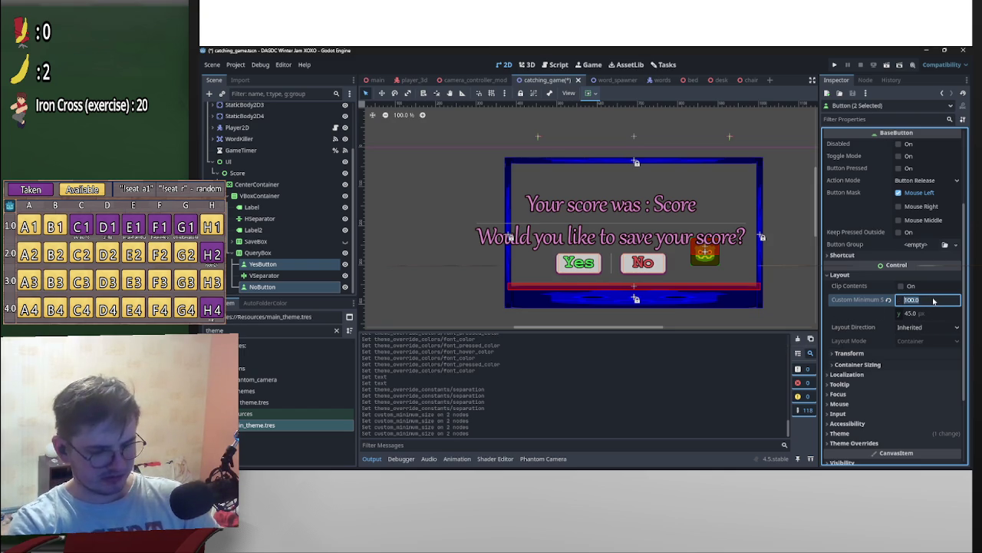
type("90")
key("Return")
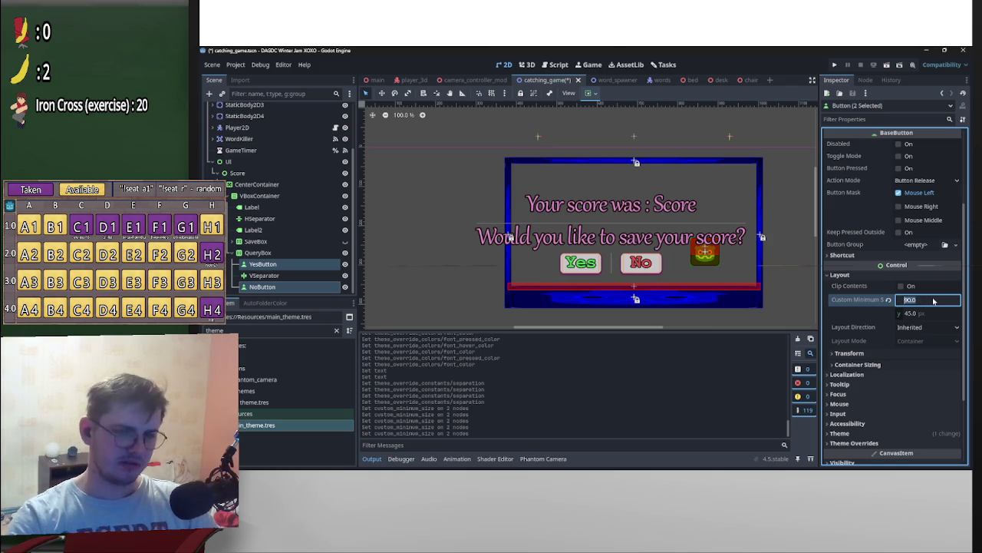
type("70")
key("Return")
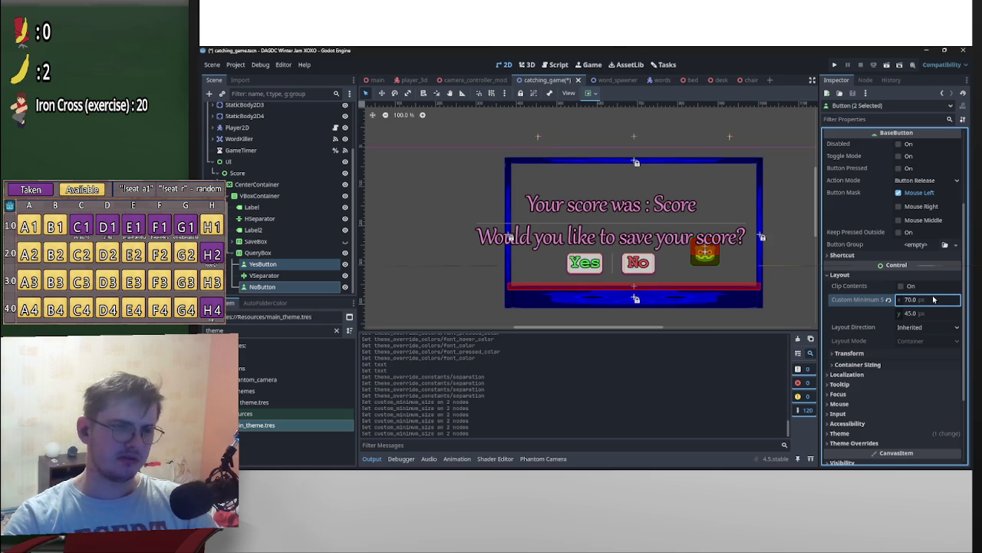
left_click(936, 301)
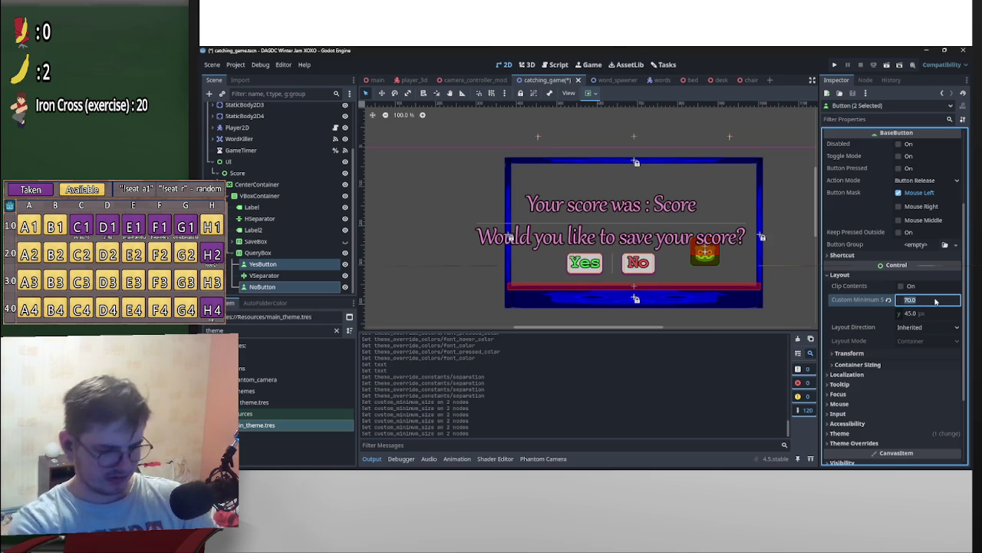
type("75")
key("Return")
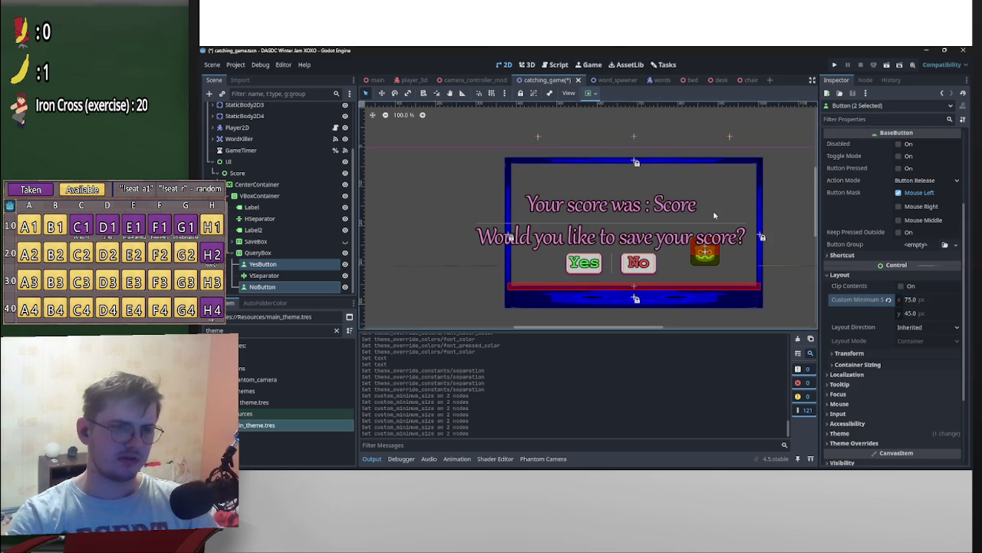
Step: Deselect the buttons to view the resized Yes and No buttons
scroll(759, 224, "down", 1)
left_click(760, 225)
scroll(795, 211, "down", 1)
left_click(795, 211)
scroll(763, 148, "down", 1)
scroll(756, 199, "up", 4)
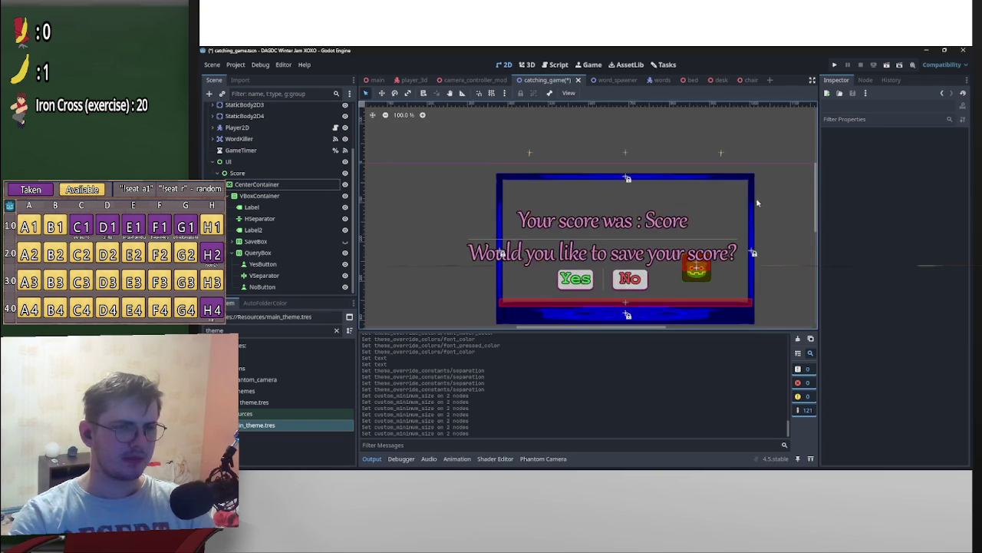
Step: Give the separator between Yes and No its own separator style override
left_click(264, 275)
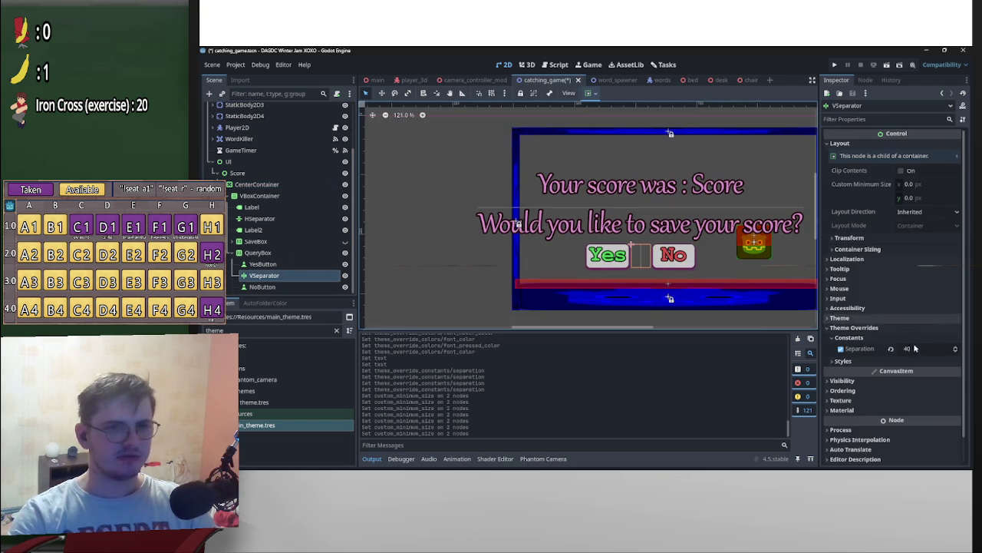
left_click(928, 372)
scroll(930, 372, "down", 2)
left_click(955, 289)
left_click(934, 313)
left_click(456, 225)
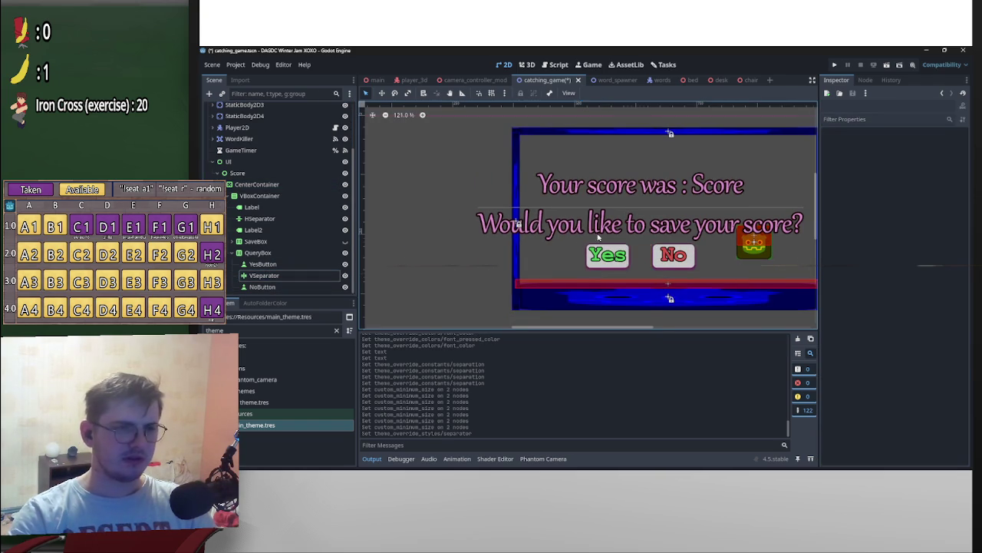
Step: Select the HSeparator to view its separation and line-style overrides
scroll(662, 225, "down", 4)
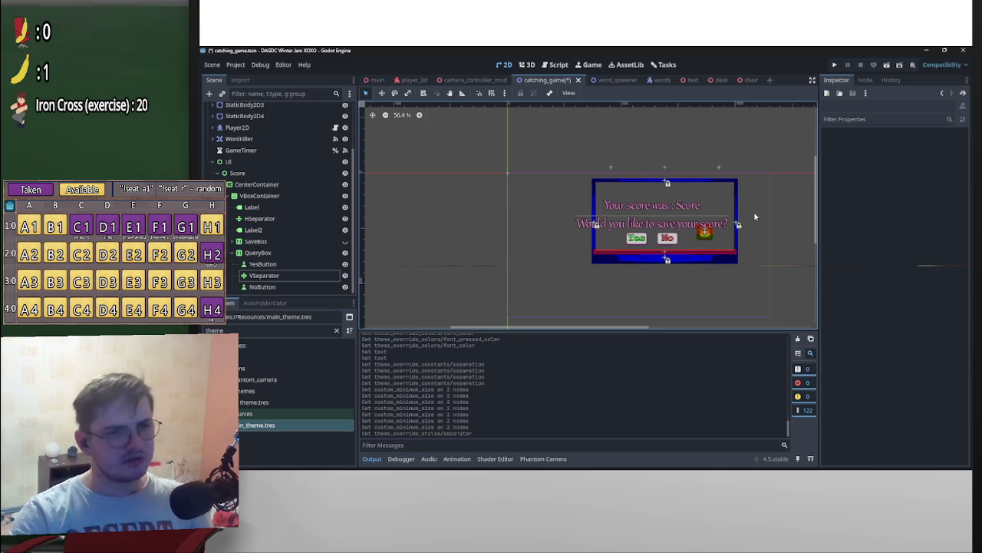
scroll(740, 219, "up", 5)
scroll(748, 250, "down", 2)
scroll(726, 258, "down", 2)
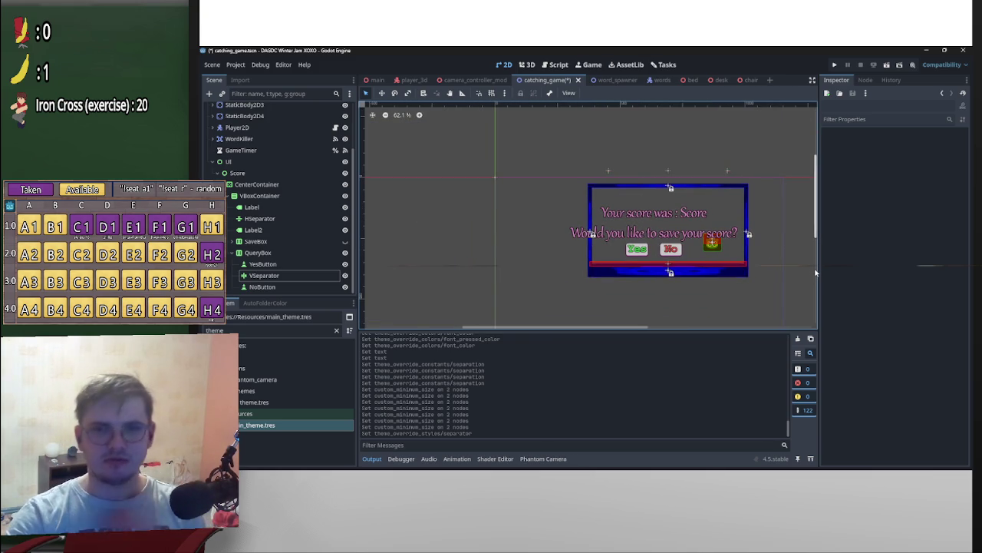
scroll(621, 230, "up", 2)
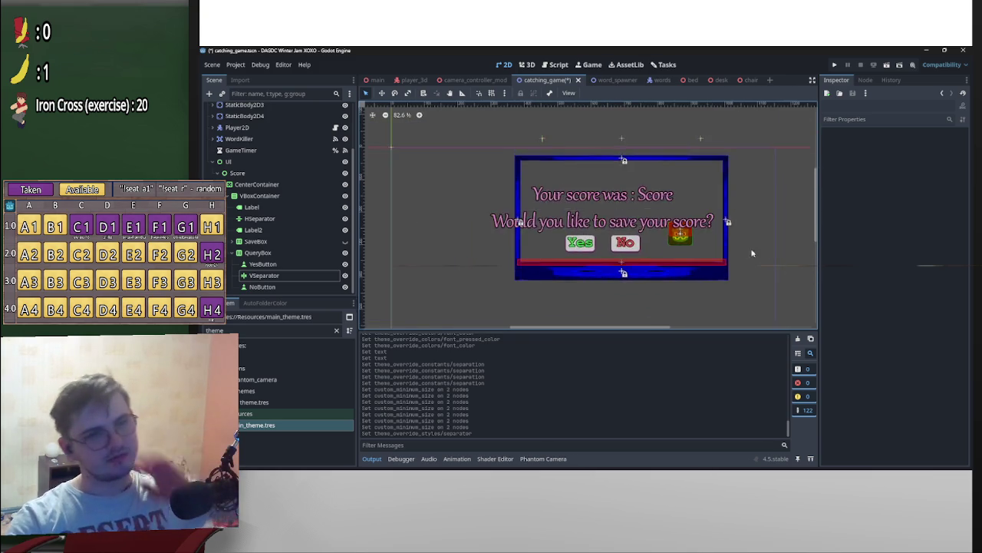
scroll(655, 291, "right", 2)
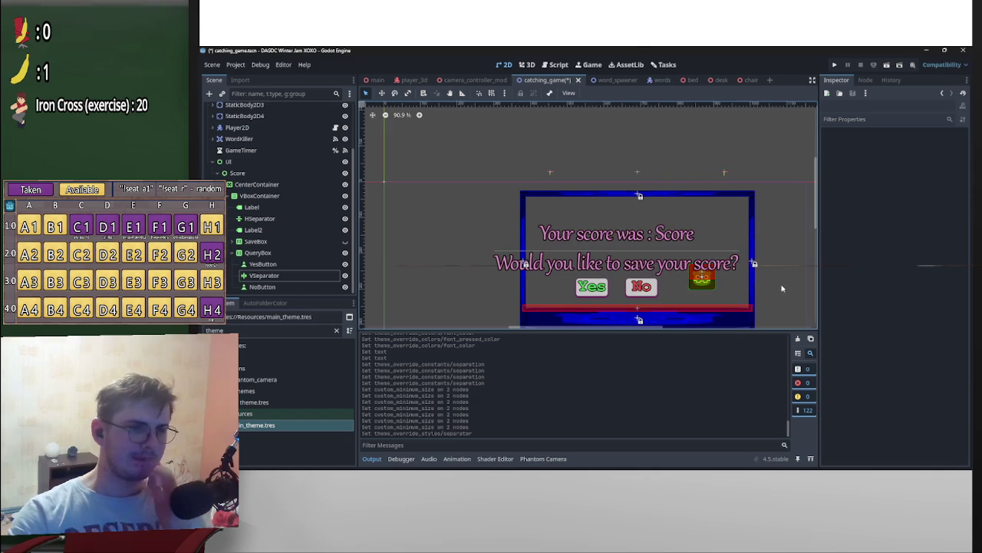
left_click(578, 251)
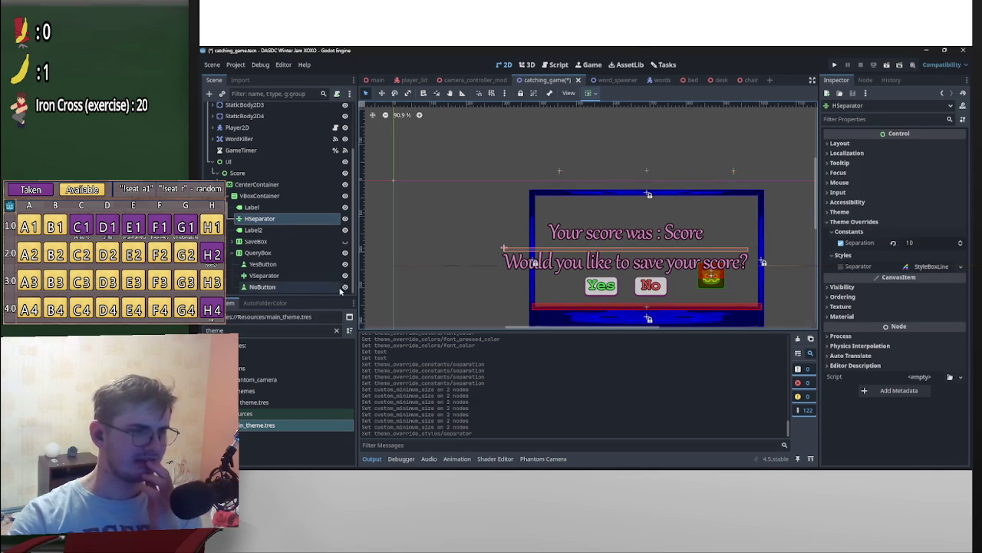
Step: Enable a font size override on Label2, the save question text
left_click(253, 229)
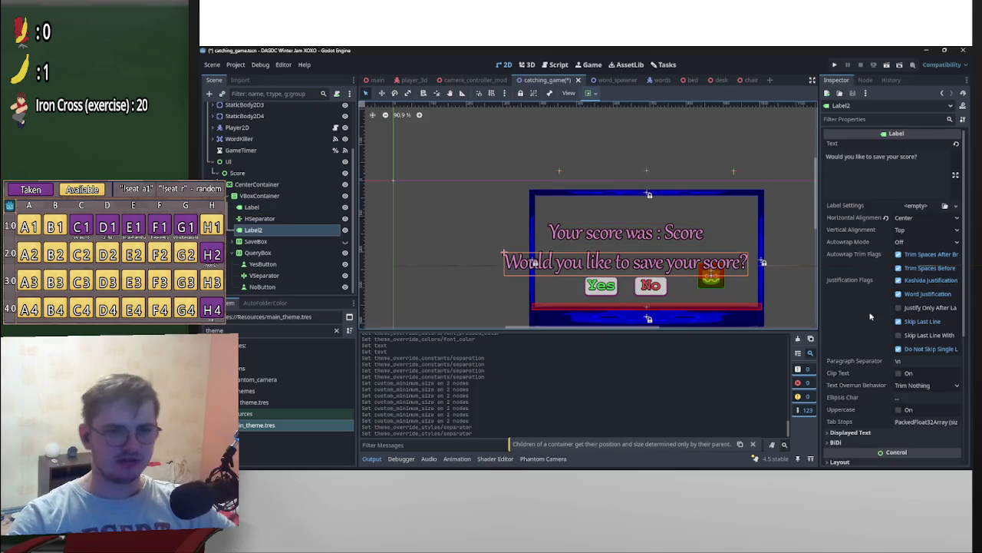
scroll(862, 307, "down", 5)
left_click(879, 335)
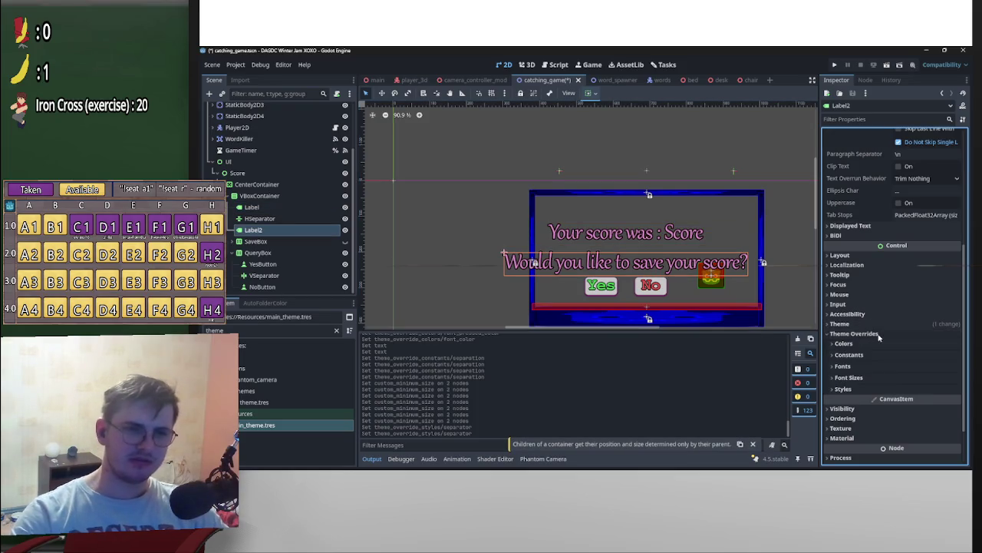
left_click(849, 378)
left_click(841, 389)
left_click(921, 390)
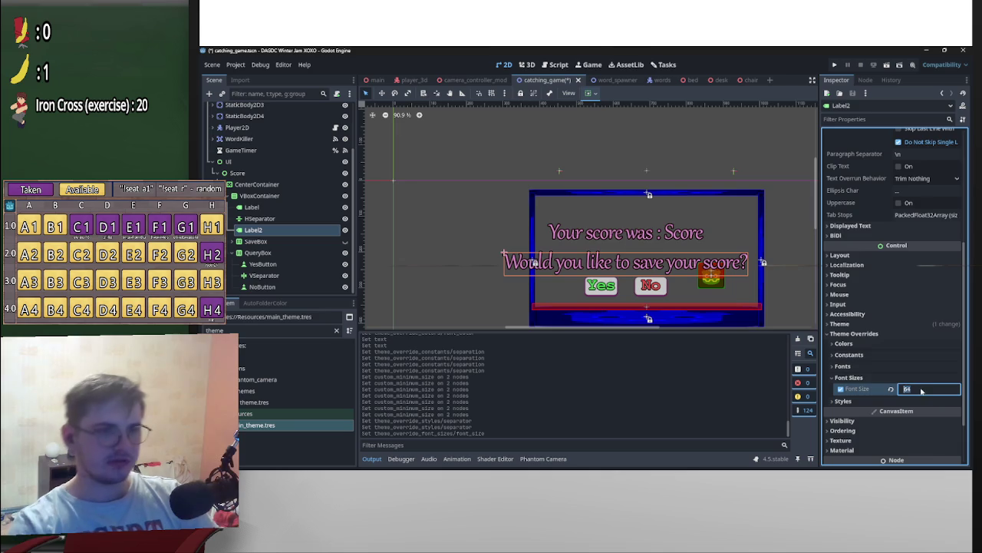
Step: Enable the score label's font size override, trying sizes 42 and 32
left_click(670, 232)
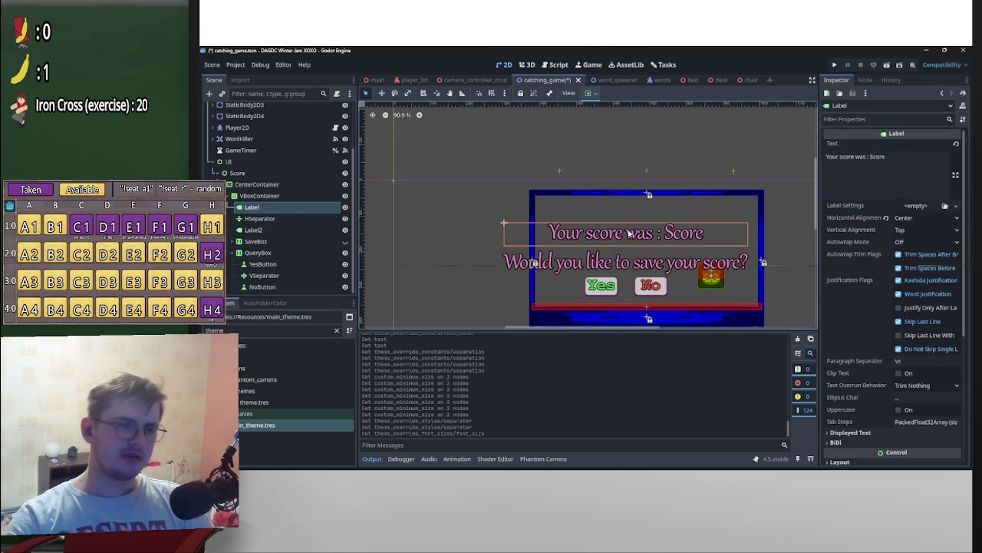
scroll(873, 371, "down", 5)
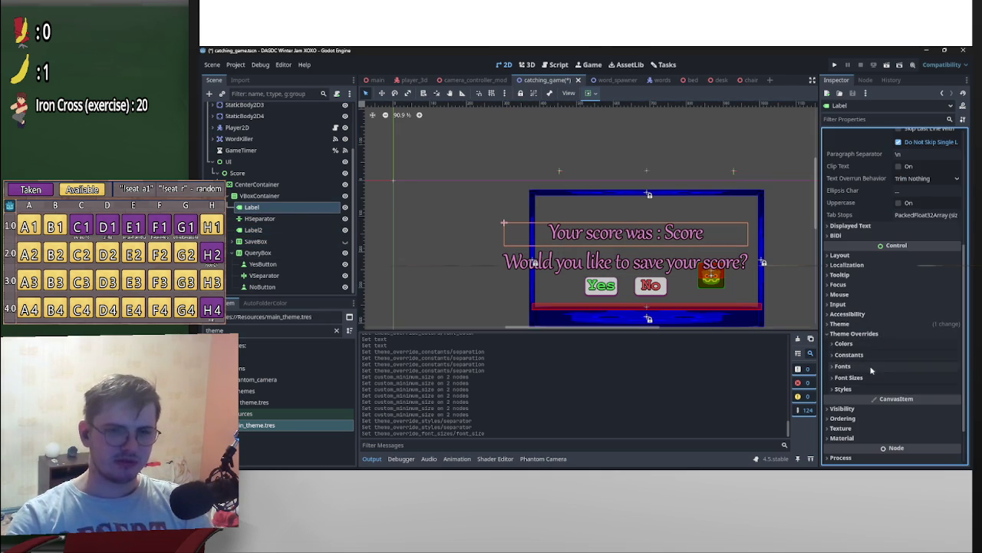
left_click(849, 378)
left_click(841, 390)
left_click(922, 390)
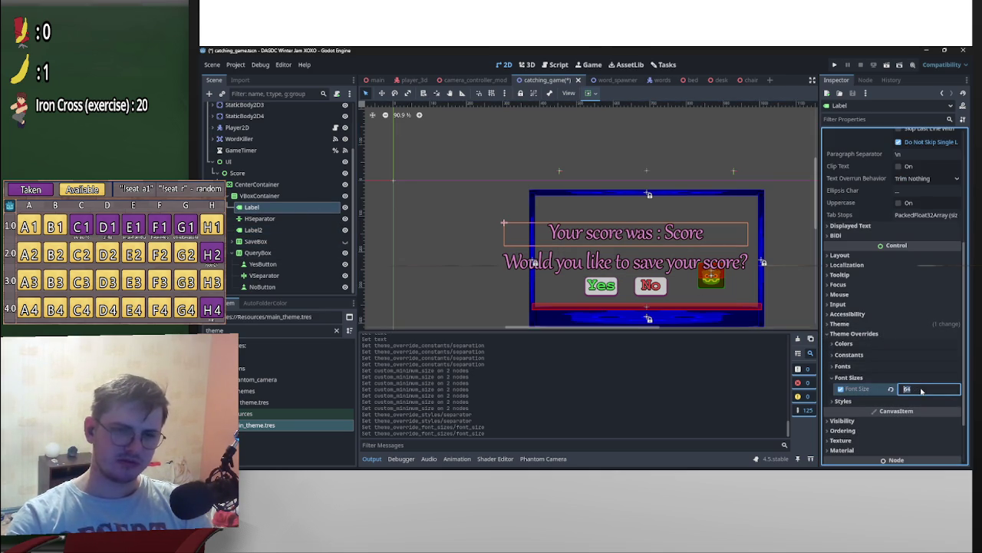
type("42")
key("Return")
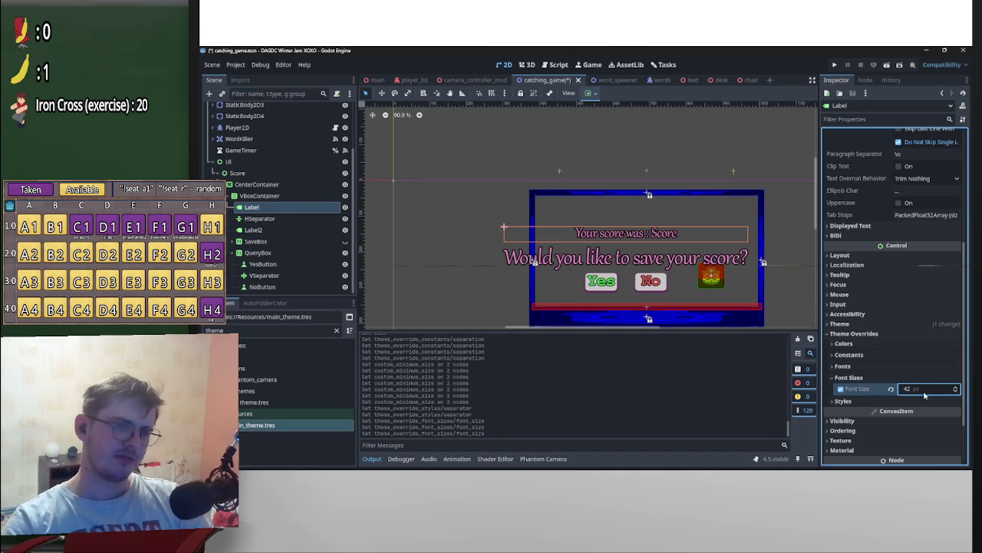
scroll(670, 324, "up", 2)
left_click(928, 390)
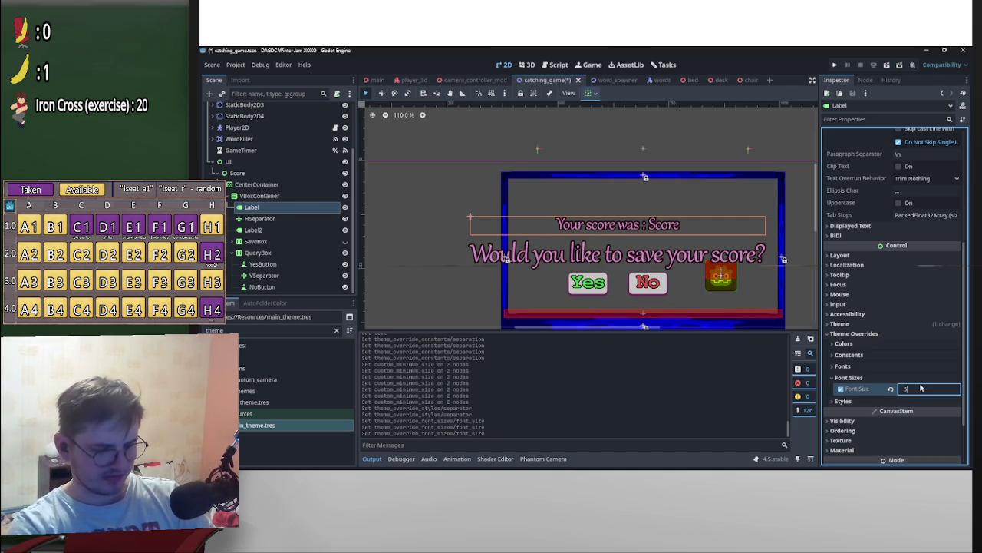
type("2")
key("Return")
Step: Set Label2's font size to 42 and the score label's to 64
left_click(576, 259)
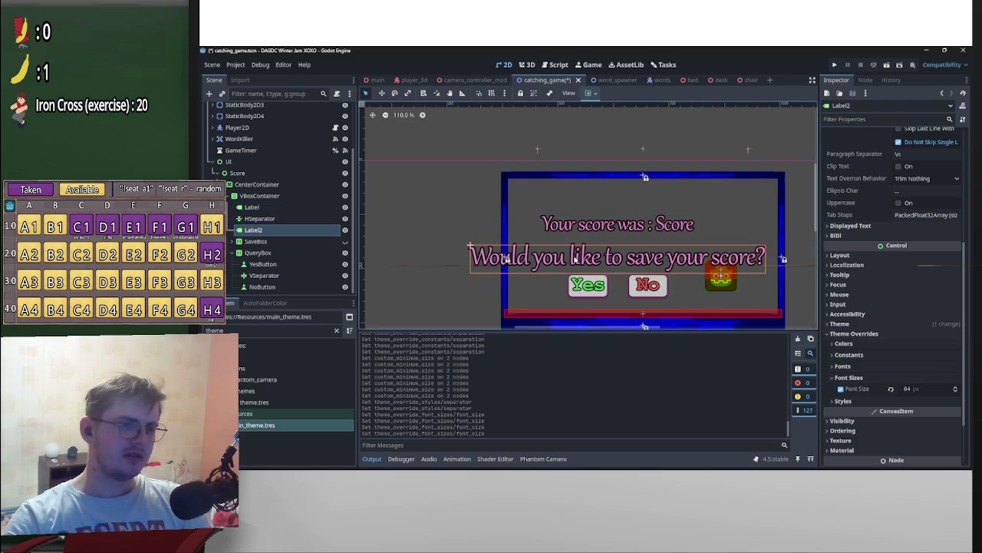
left_click(918, 389)
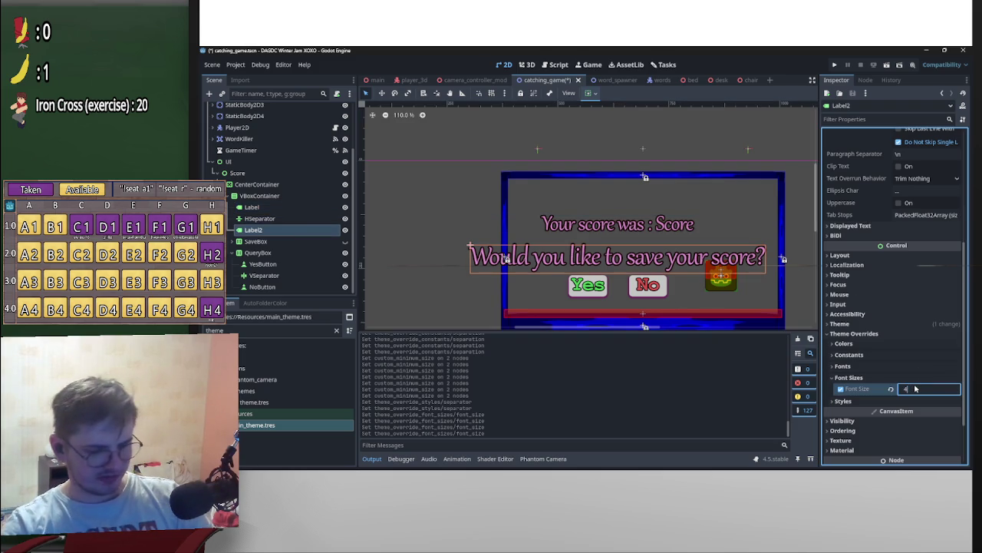
type("2")
key("Return")
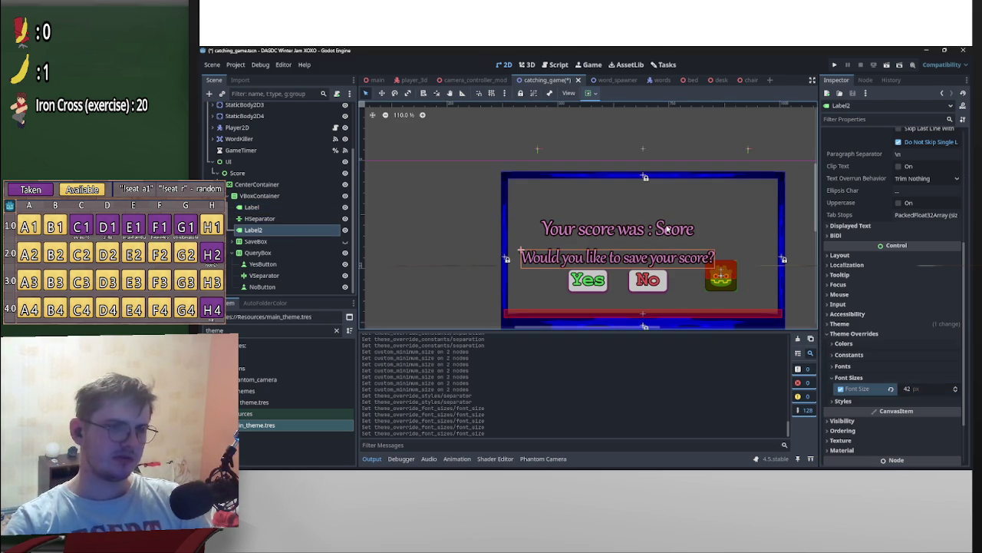
left_click(618, 229)
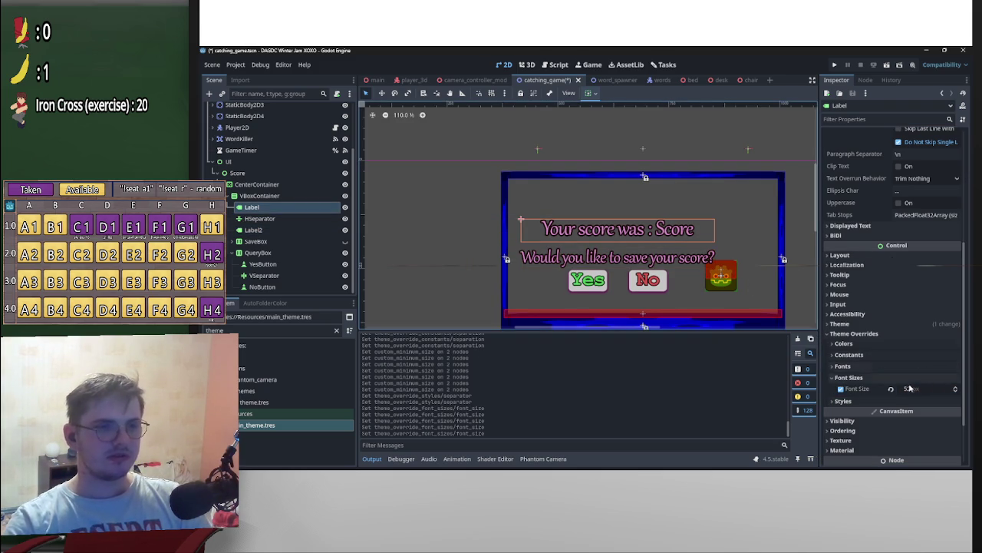
left_click(923, 389)
type("6")
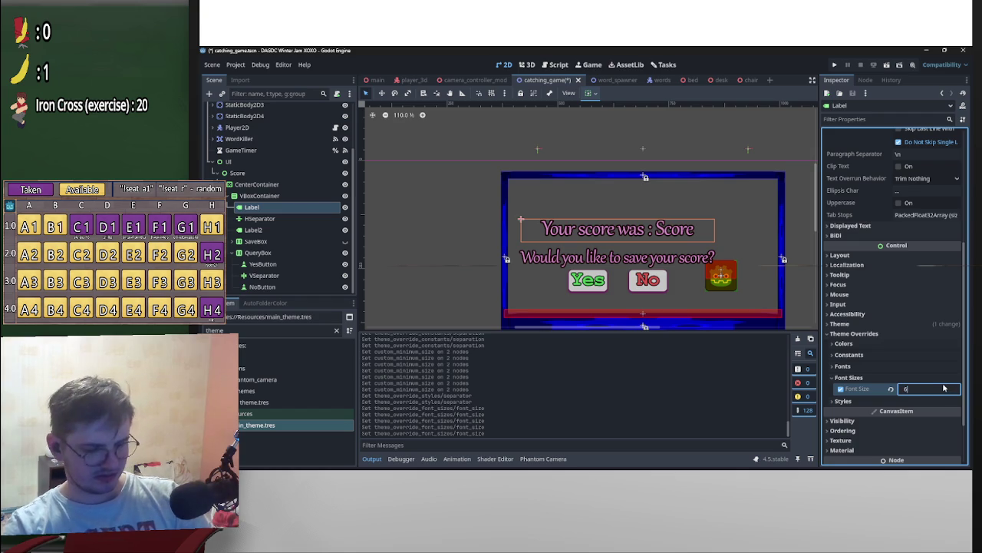
type("0")
key("Return")
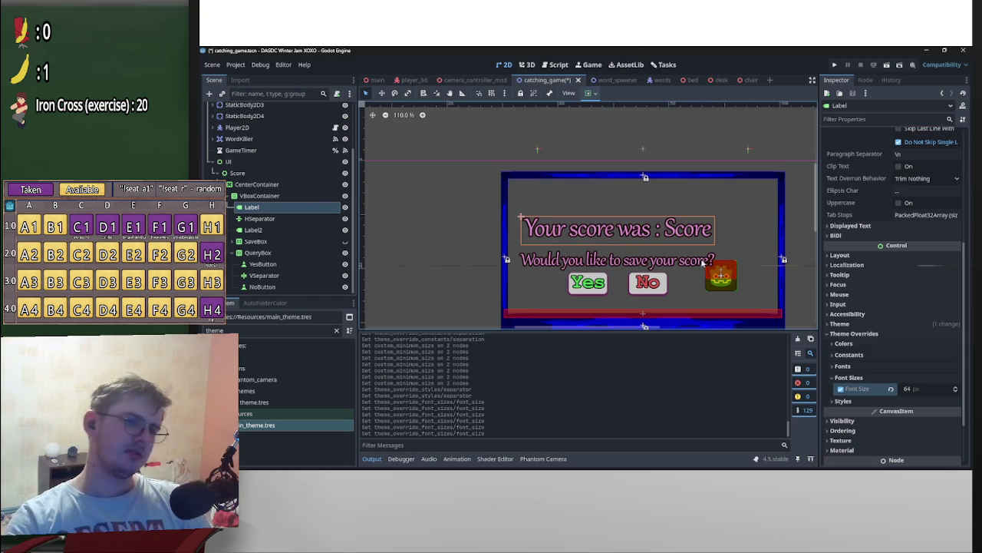
left_click(700, 263)
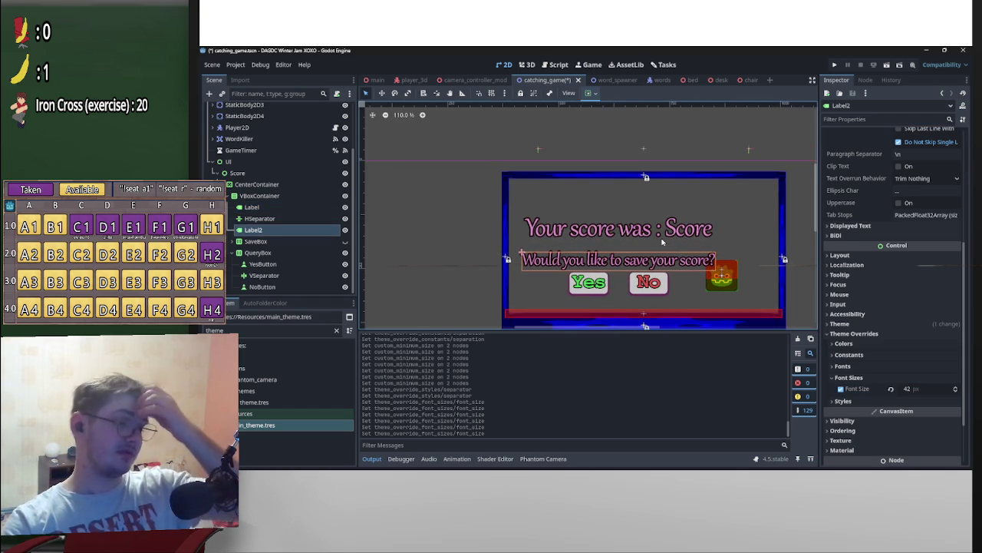
left_click(688, 239)
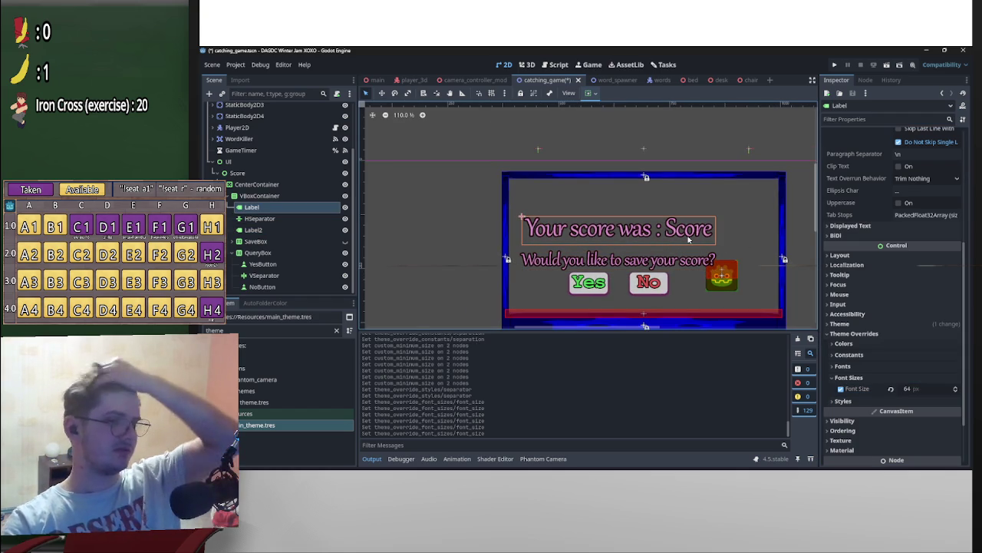
left_click(600, 278)
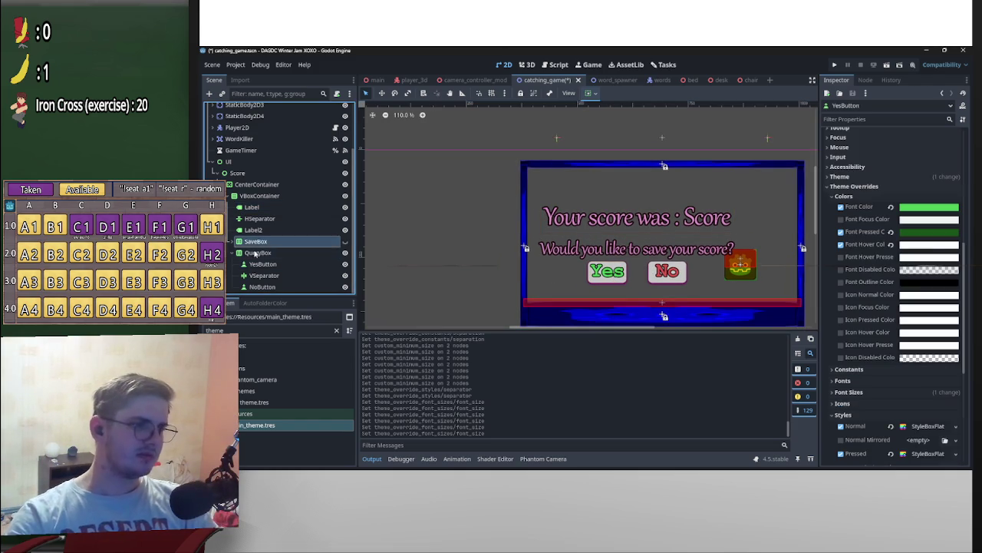
Step: Hide the Yes/No buttons row and show the title field with its Save button
left_click(256, 241)
scroll(235, 253, "up", 2)
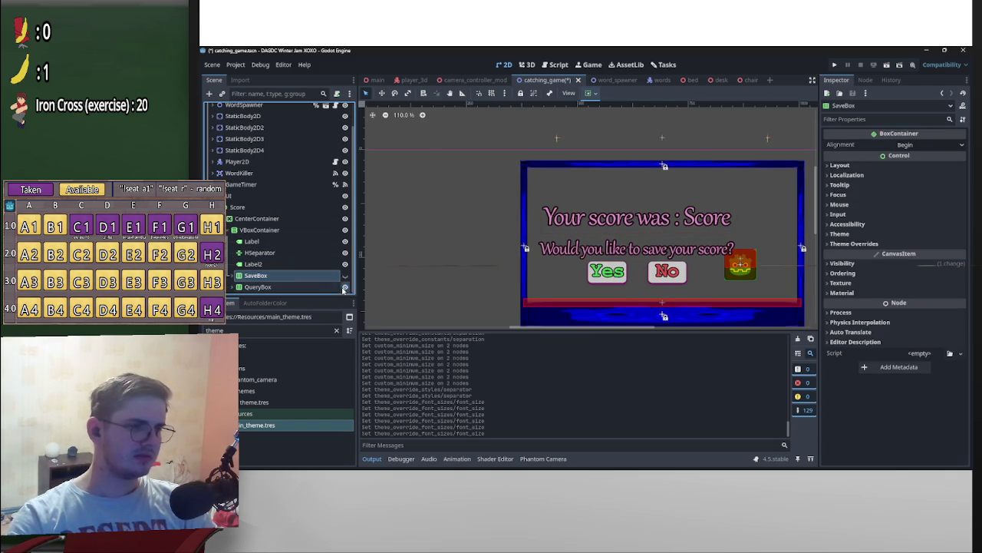
left_click(345, 275)
left_click(345, 287)
left_click(345, 275)
left_click(345, 287)
left_click(345, 287)
left_click(345, 275)
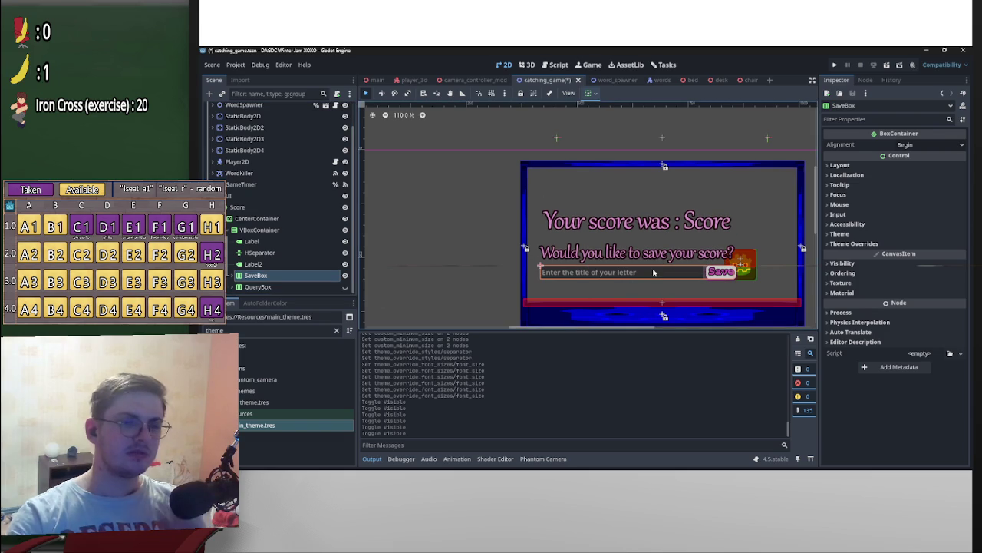
left_click(595, 273)
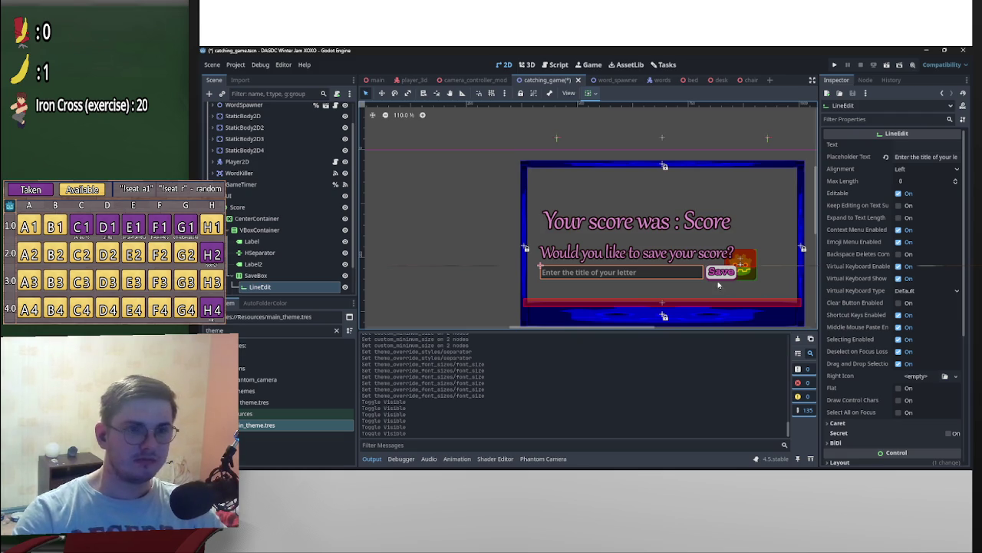
left_click(326, 286)
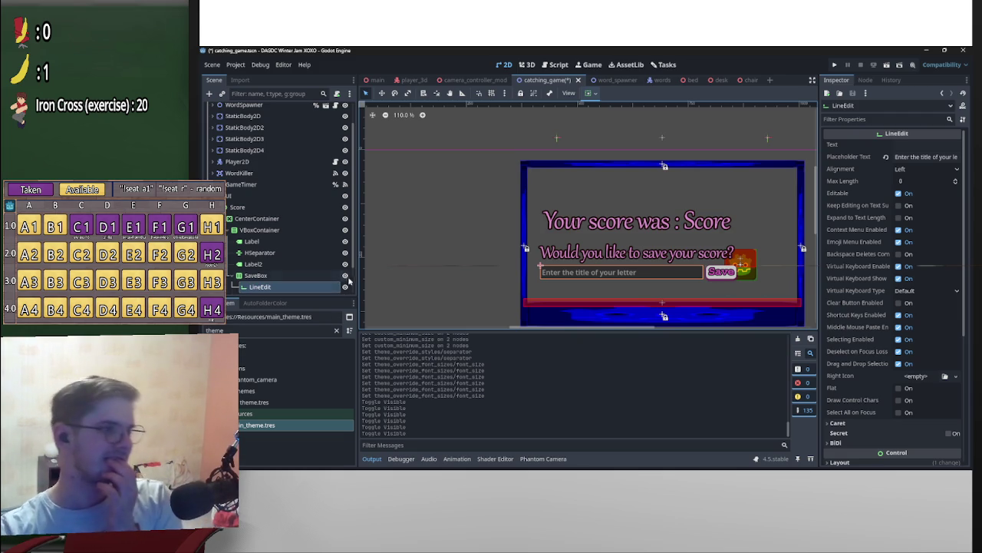
Step: Hide the save question and the score line, previewing the layout with and without it
left_click(345, 264)
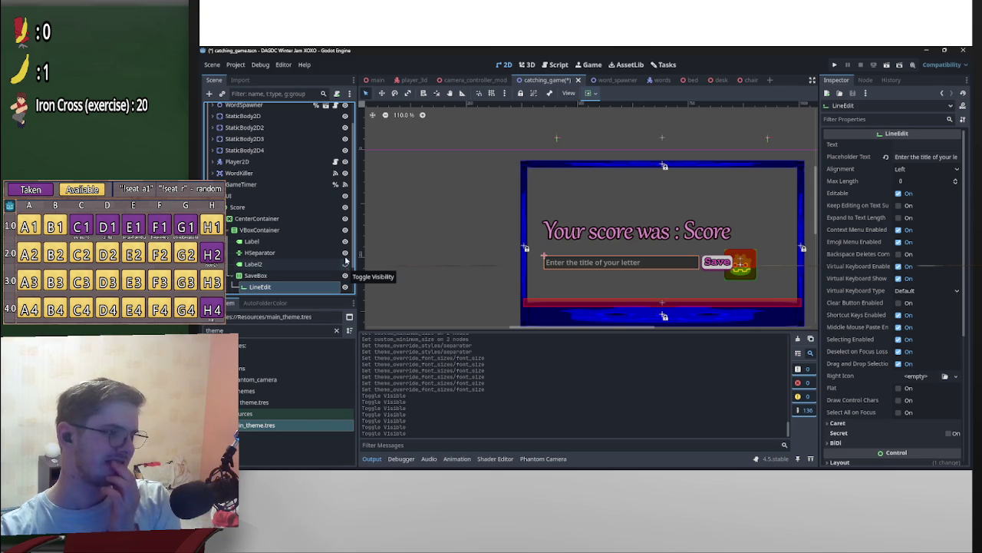
left_click(344, 241)
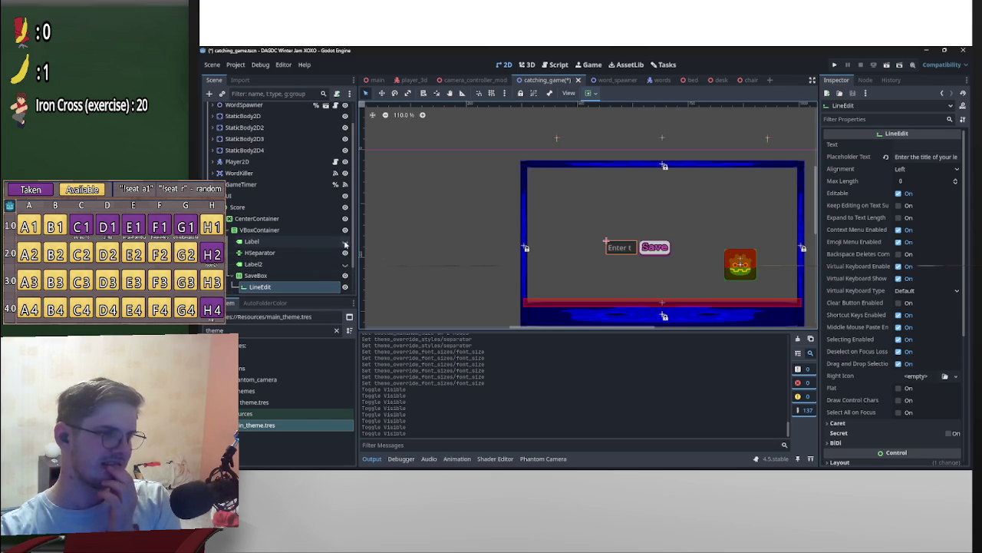
left_click(345, 241)
left_click(344, 241)
left_click(345, 242)
left_click(345, 241)
left_click(344, 242)
left_click(345, 242)
left_click(345, 241)
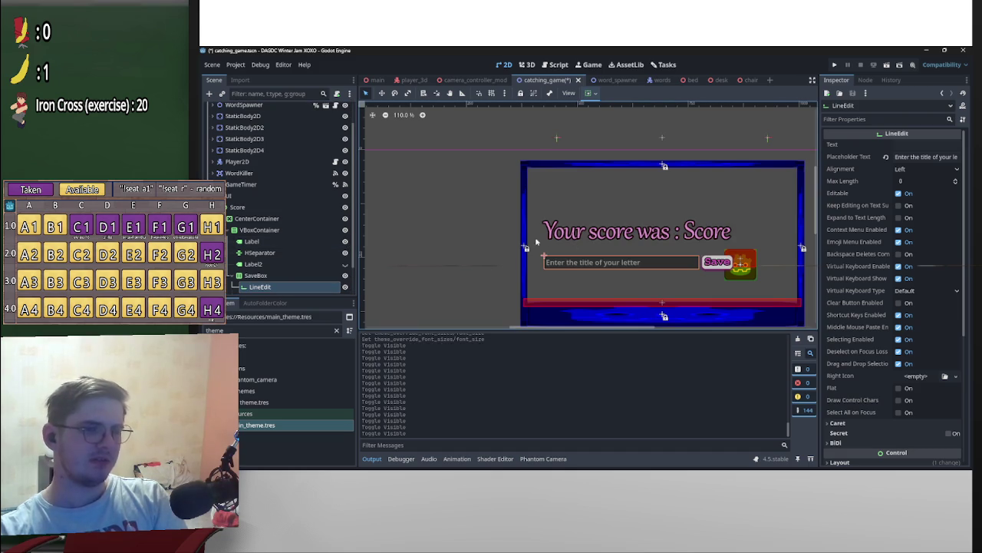
left_click(344, 241)
left_click(345, 241)
left_click(345, 242)
left_click(344, 242)
left_click(344, 242)
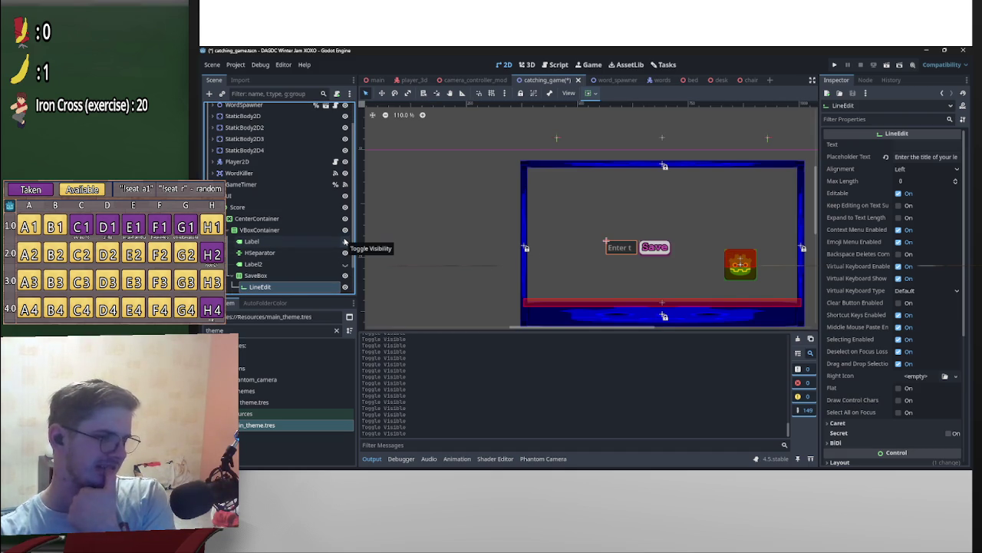
left_click(344, 242)
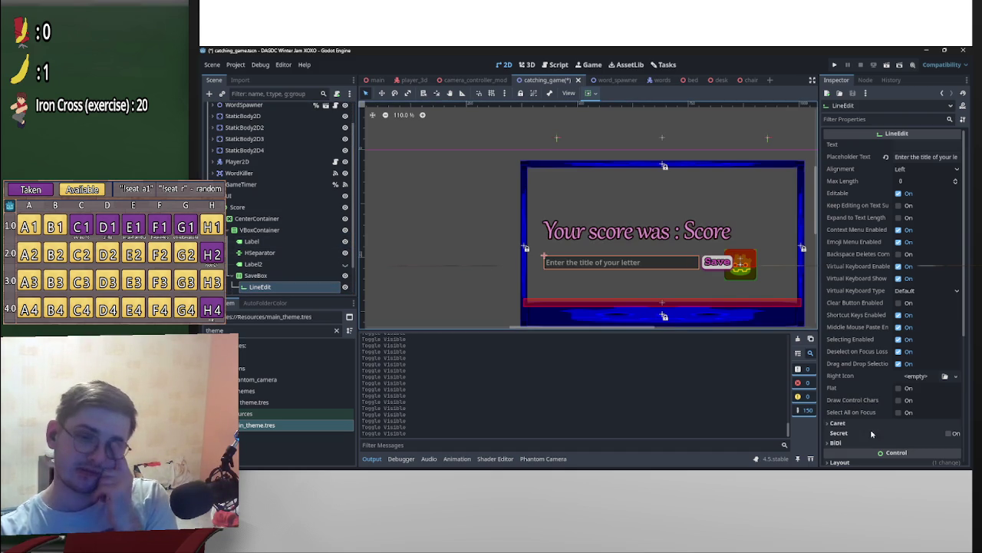
Step: Set the title LineEdit's custom minimum size to 350 × 31
scroll(870, 429, "down", 5)
left_click(856, 295)
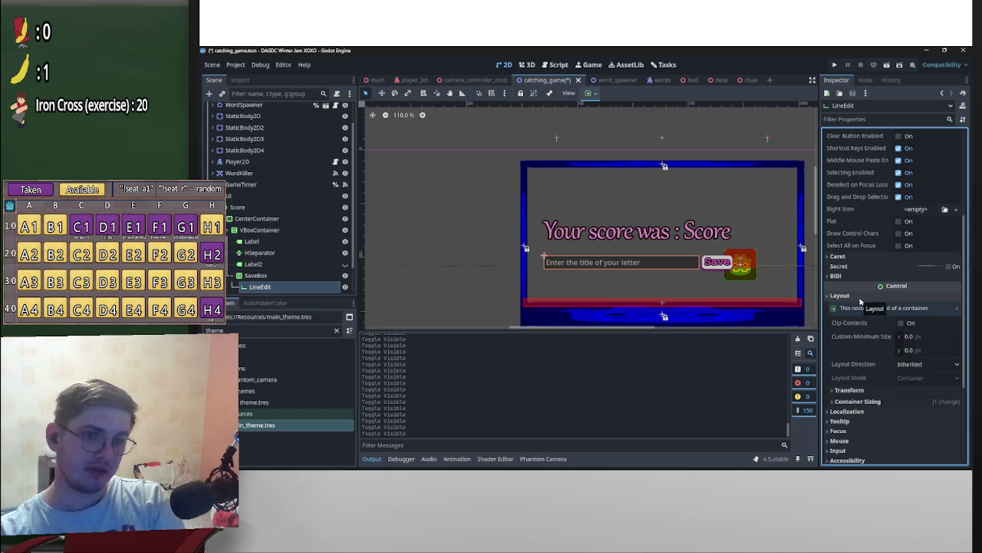
left_click(872, 402)
scroll(872, 404, "down", 5)
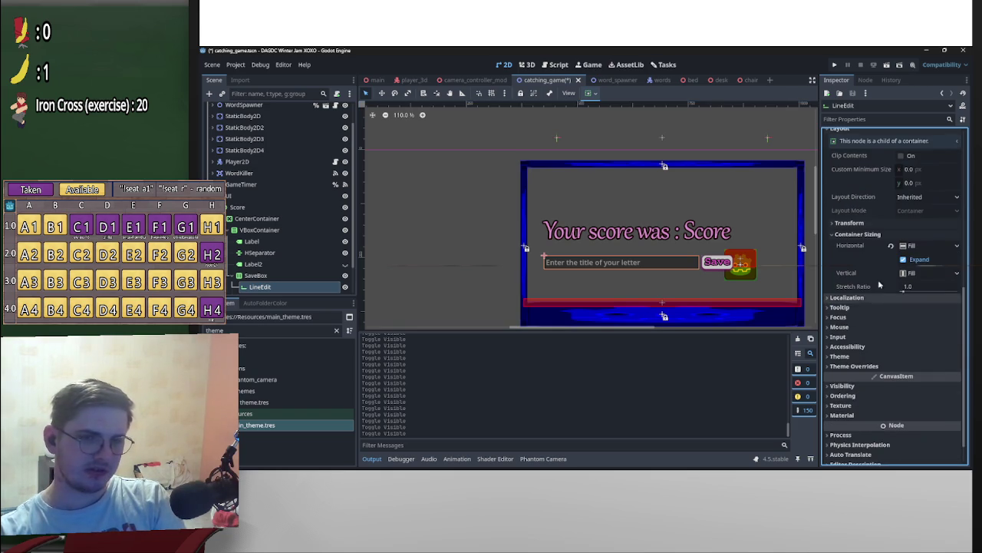
left_click(860, 236)
left_click(856, 245)
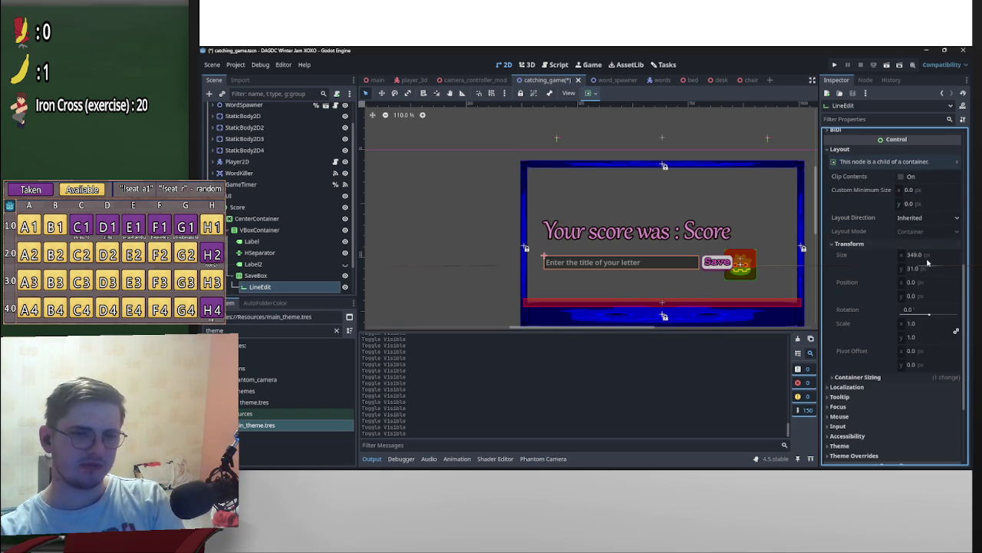
left_click(919, 194)
left_click(919, 194)
type("350")
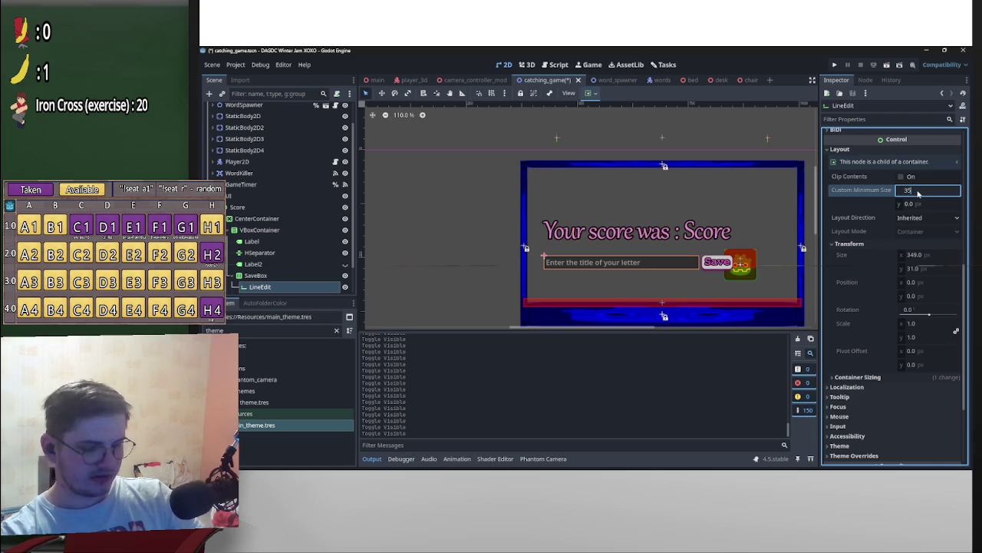
left_click(914, 204)
type("31")
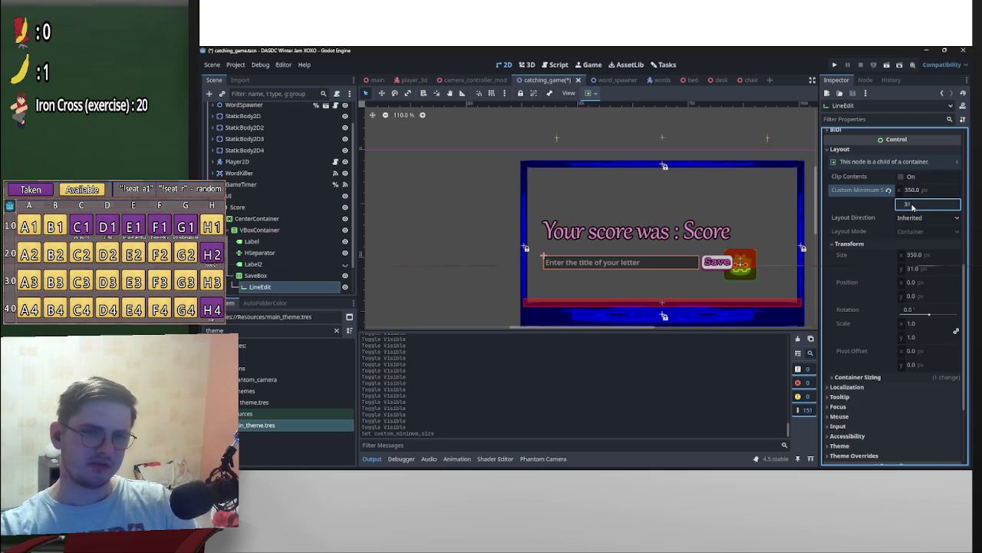
key("Return")
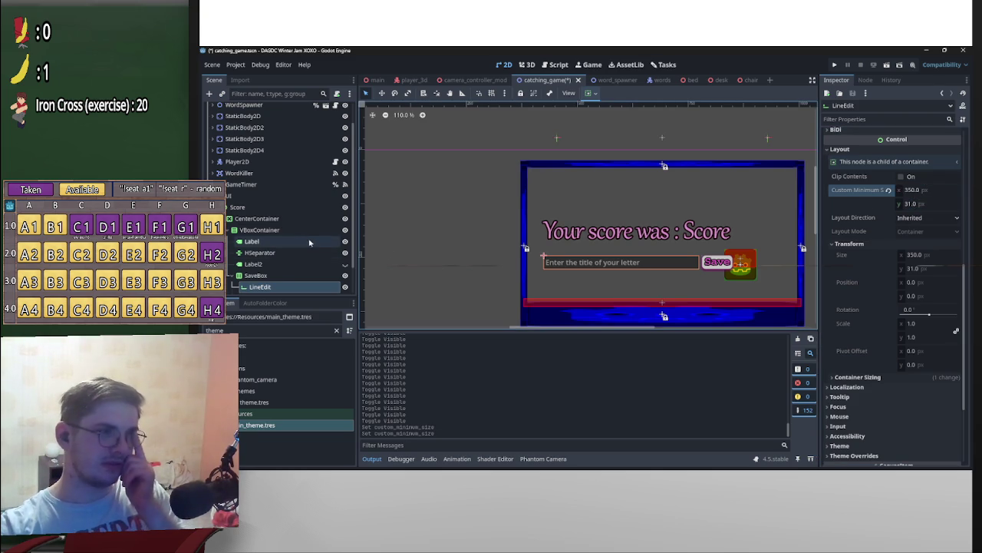
Step: Hide the 'Your score was : Score' label in the Scene tree
left_click(344, 241)
left_click(344, 241)
left_click(345, 241)
left_click(345, 241)
left_click(344, 241)
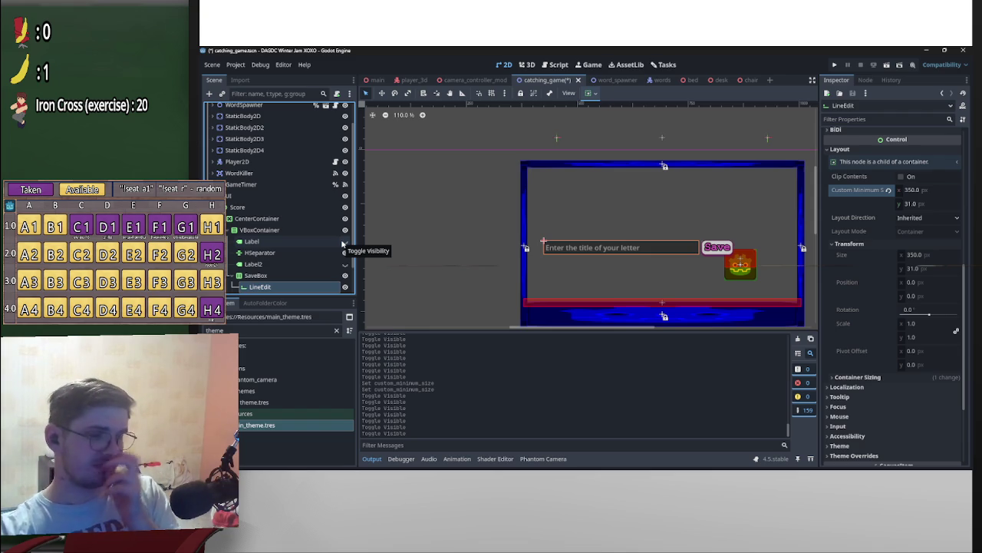
left_click(344, 241)
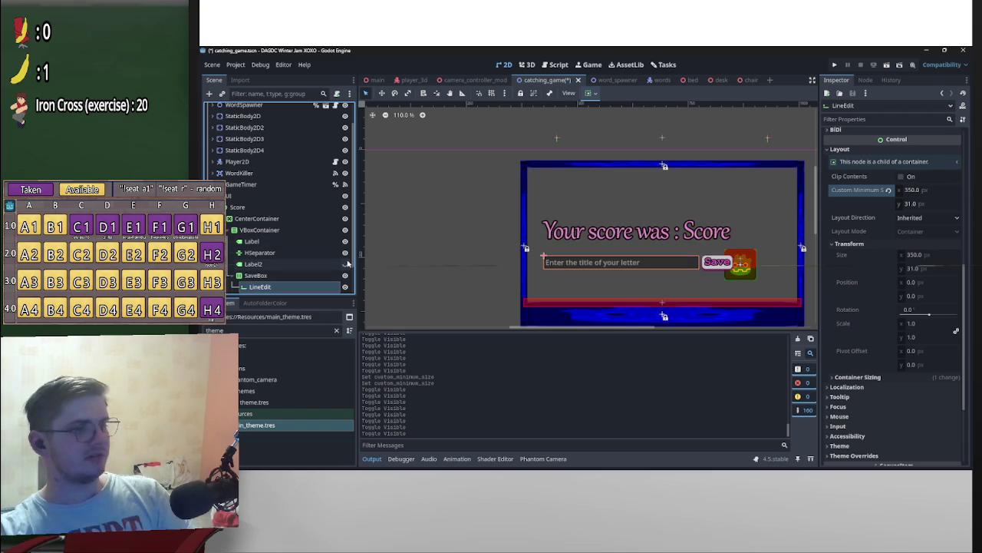
left_click(345, 241)
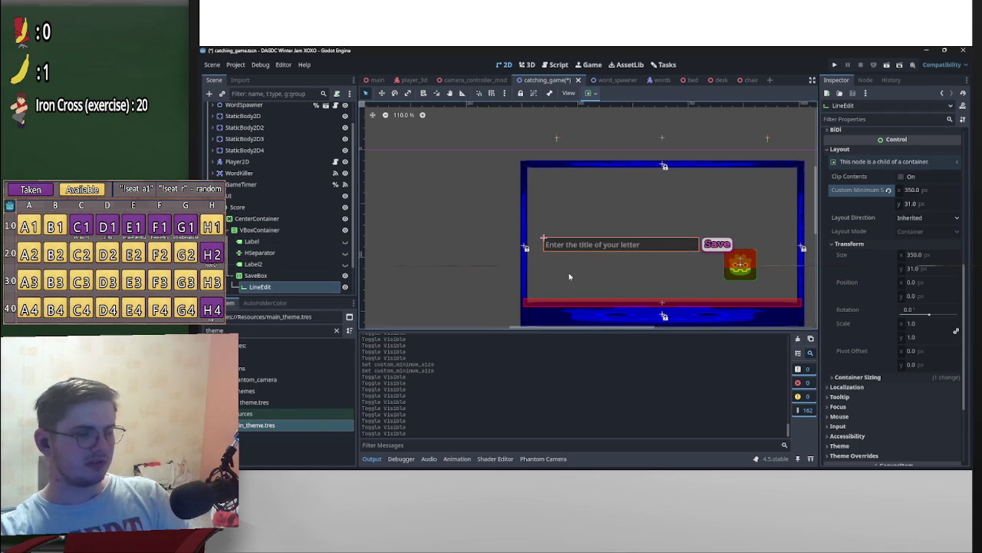
scroll(585, 202, "down", 2)
scroll(614, 196, "up", 2)
scroll(614, 196, "down", 1)
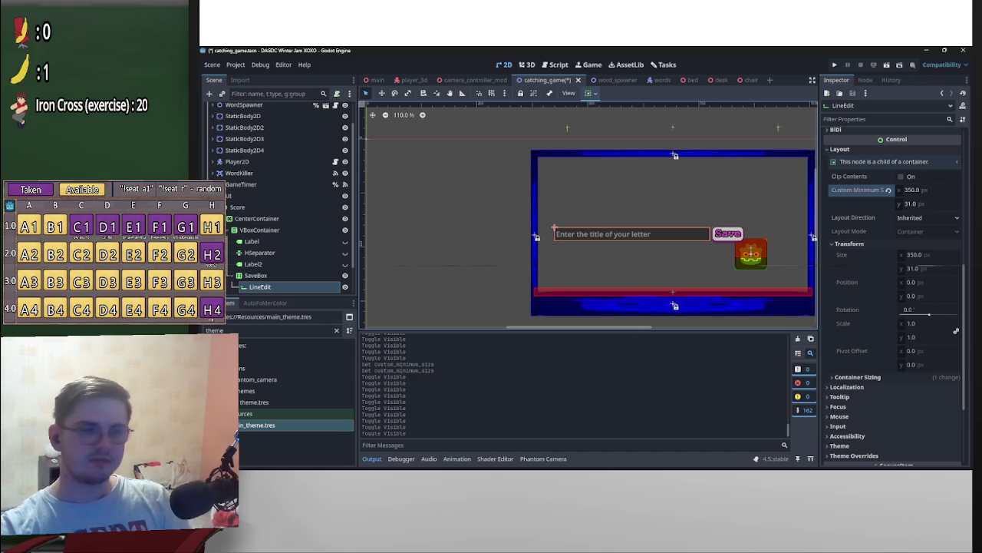
scroll(300, 269, "down", 1)
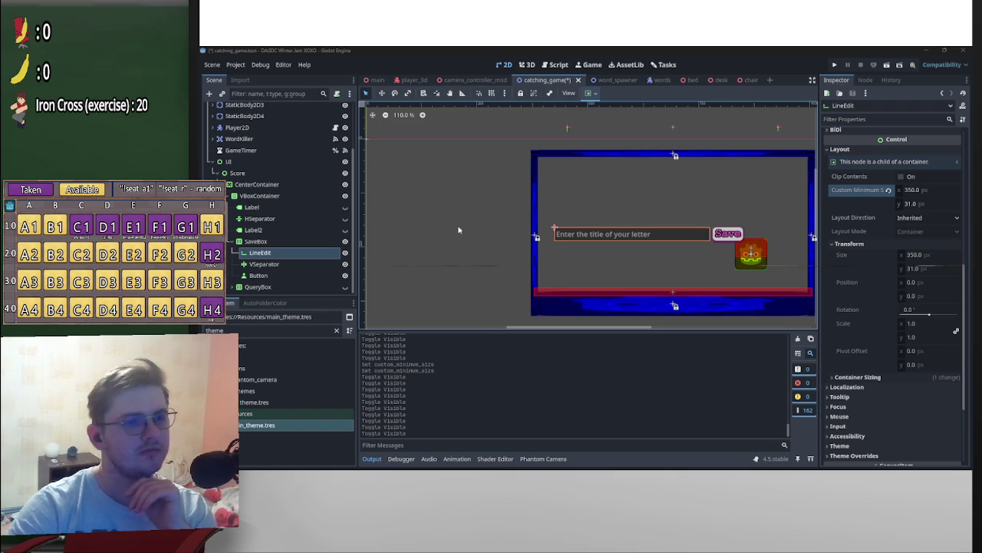
Step: Assign main_theme.tres to the title LineEdit's Theme property and open it for editing
scroll(473, 226, "right", 2)
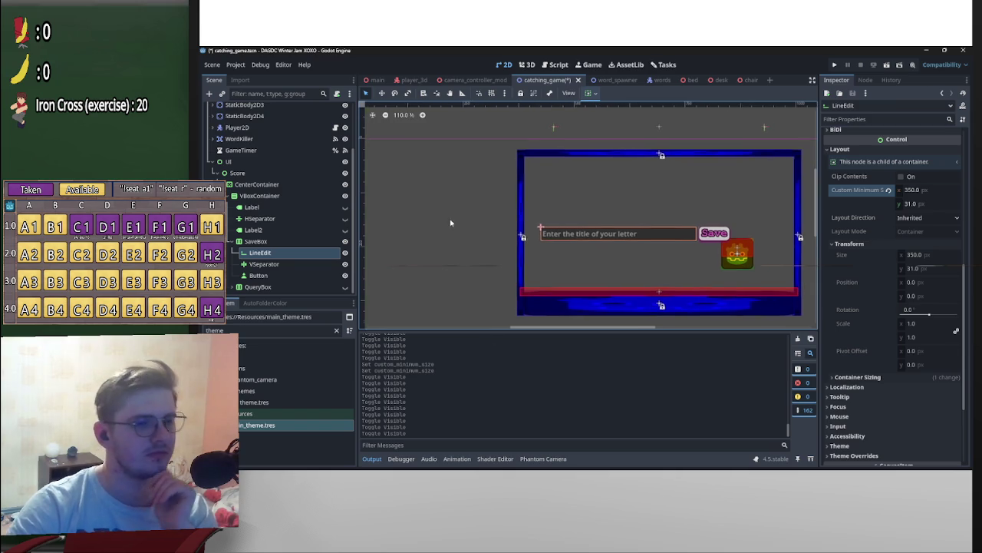
double_click(285, 254)
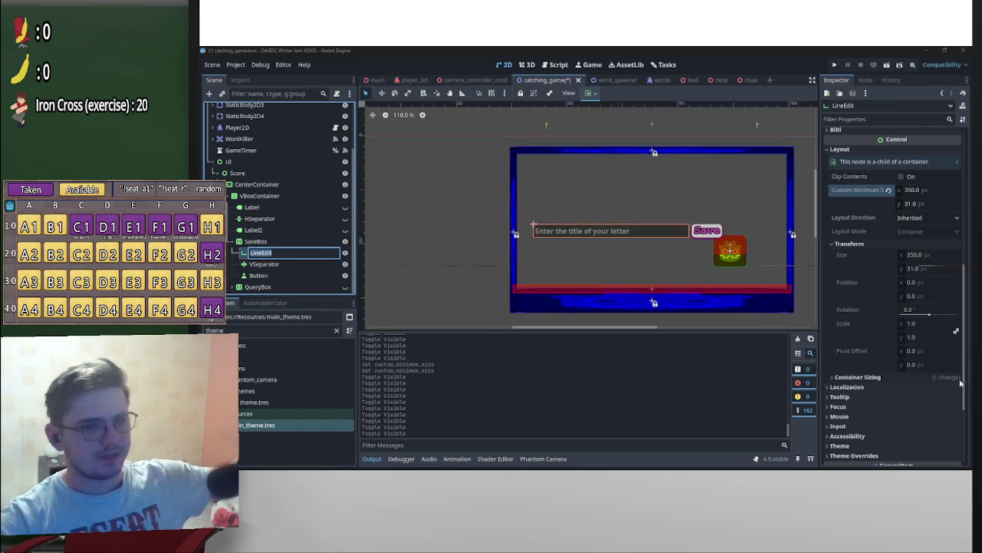
scroll(965, 382, "down", 3)
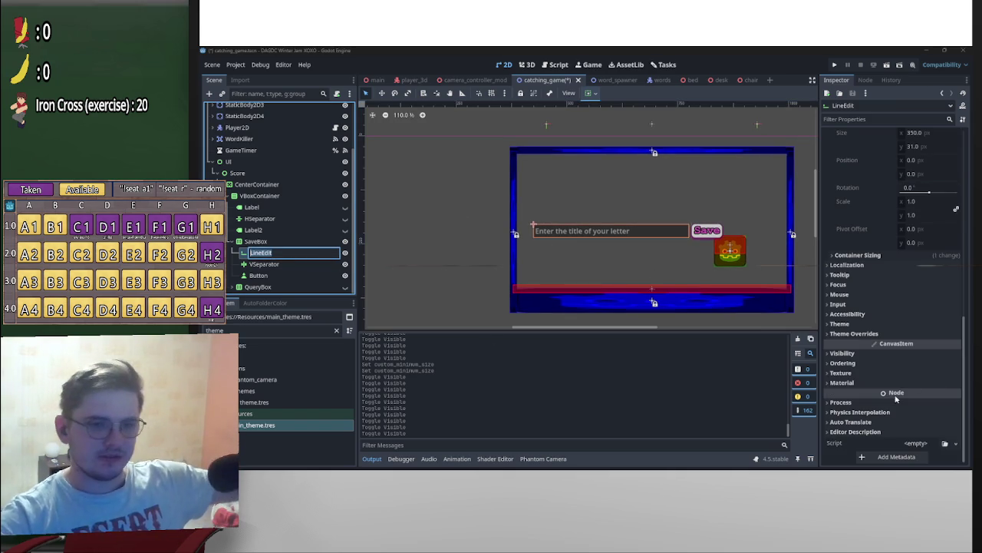
left_click(856, 325)
mouse_move(258, 426)
left_mouse_down()
mouse_move(292, 346)
mouse_move(284, 257)
mouse_move(658, 351)
mouse_move(924, 338)
left_mouse_up()
left_click(926, 336)
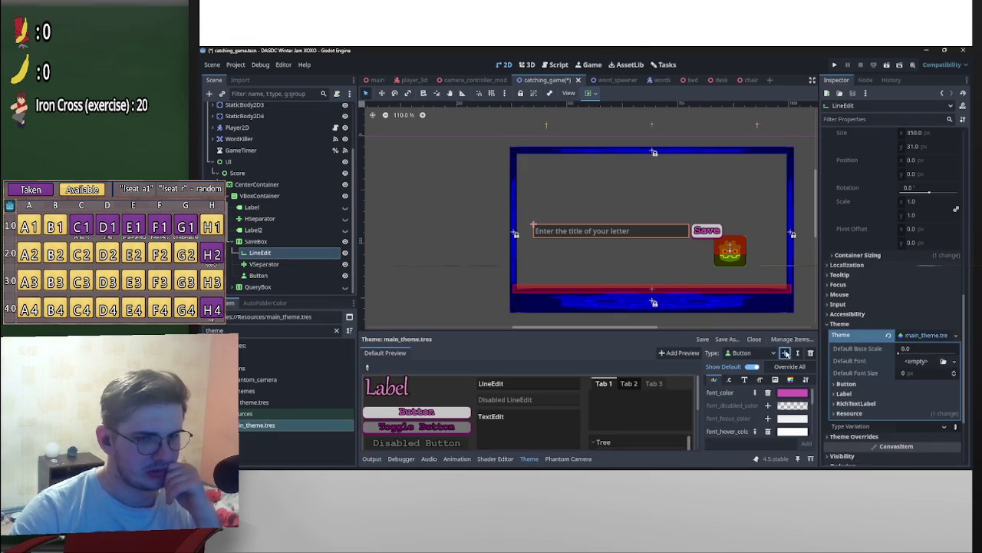
Step: Add LineEdit as a themed type in main_theme.tres
left_click(784, 353)
type("line")
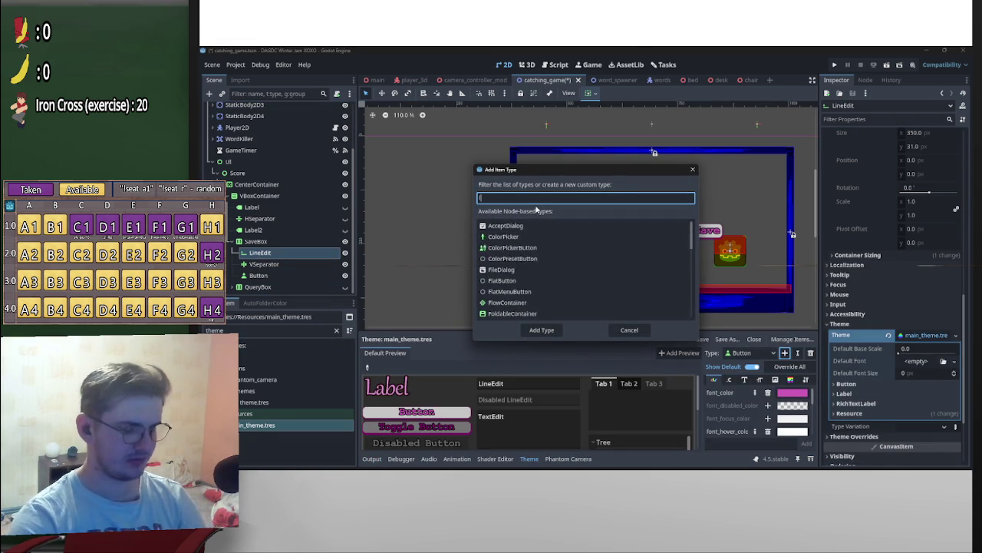
double_click(540, 270)
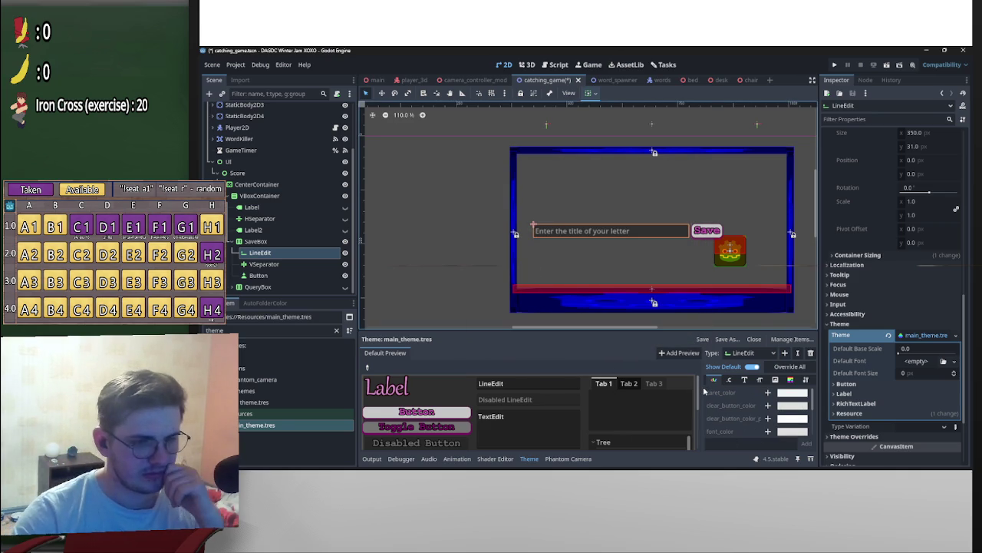
left_click_drag(697, 392, 639, 394)
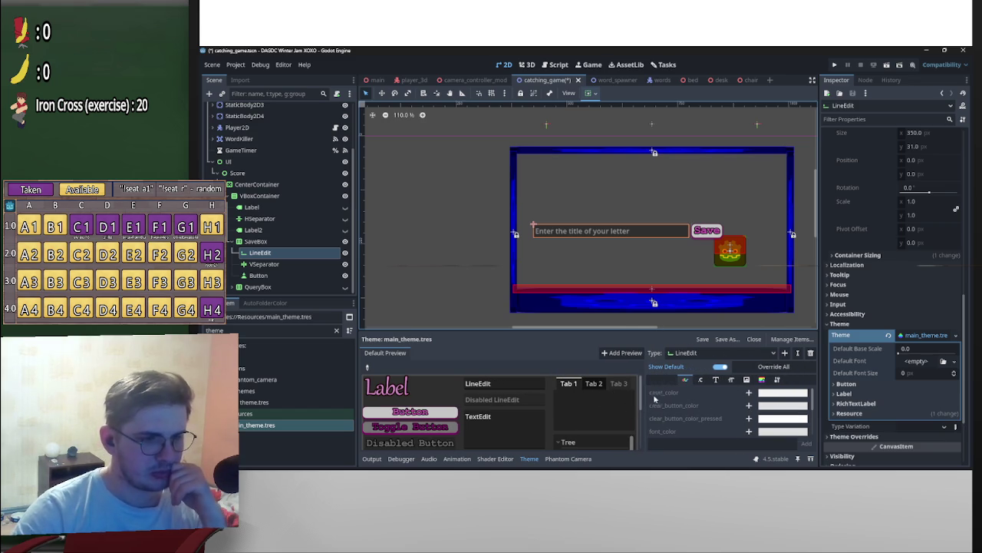
Step: Give the LineEdit type a pink caret_color override
left_click(749, 392)
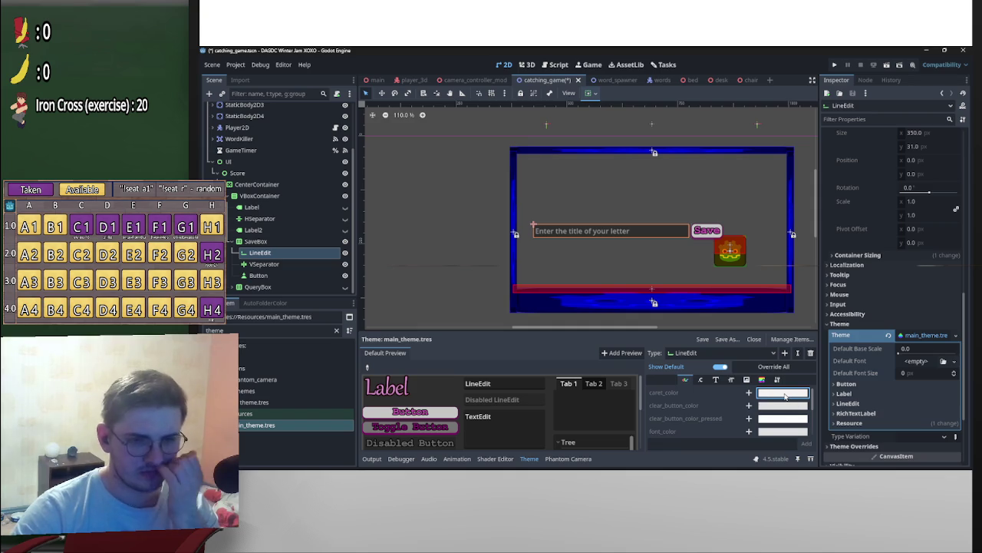
left_click(750, 393)
left_click(779, 395)
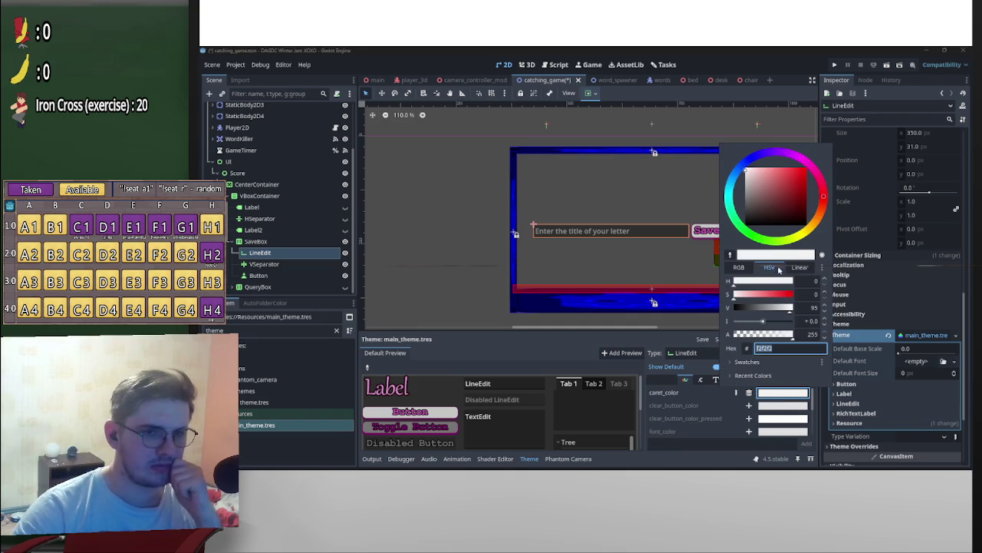
left_click(807, 166)
left_click_drag(792, 188, 777, 170)
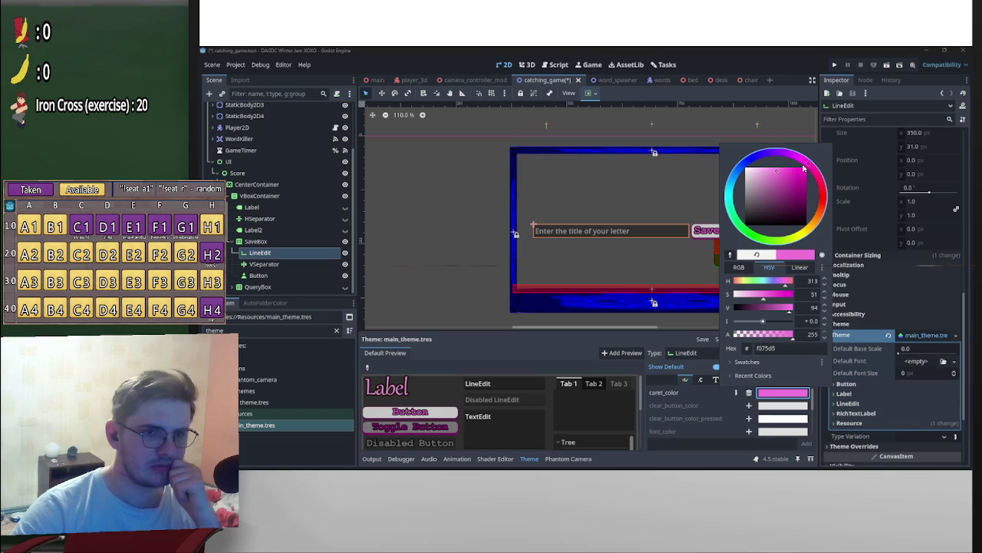
left_click(783, 178)
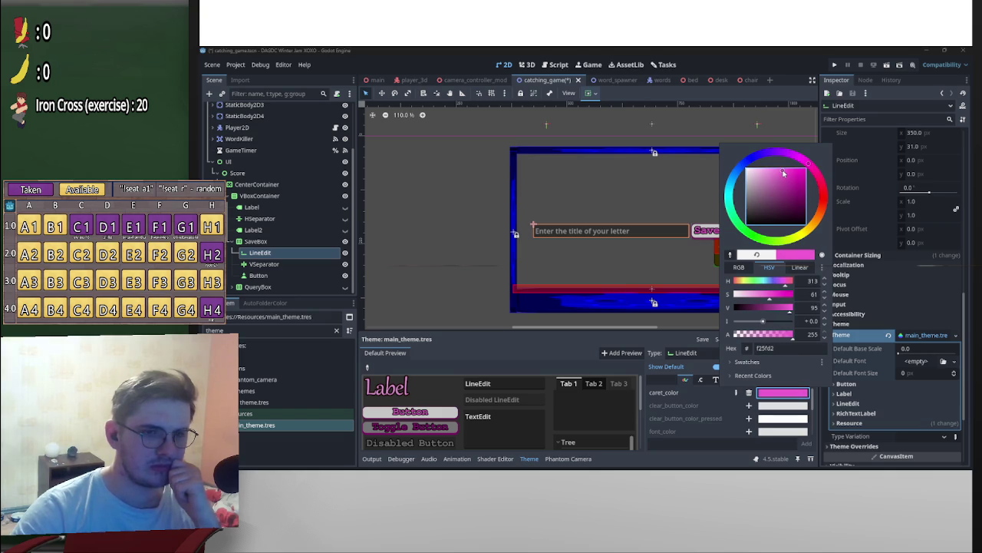
left_click(563, 359)
left_click(512, 384)
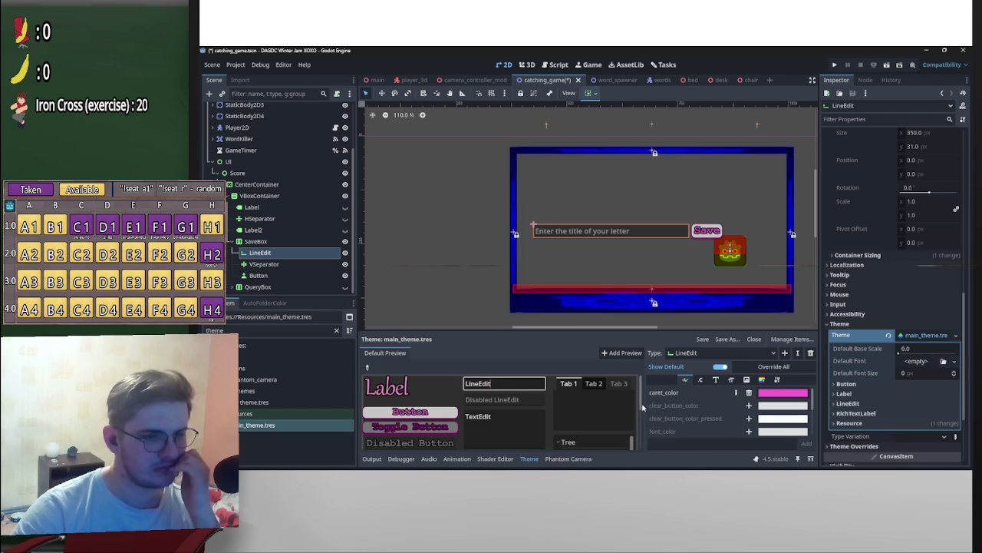
Step: Add a saturated pink font_color override for LineEdit, matching the caret colour
scroll(722, 419, "down", 1)
left_click(749, 420)
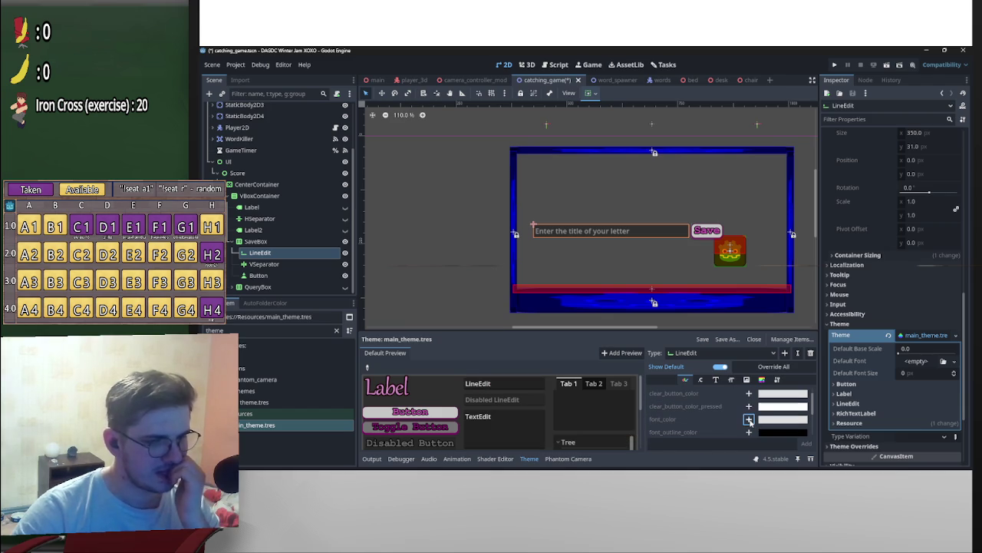
scroll(749, 415, "up", 1)
left_click(749, 393)
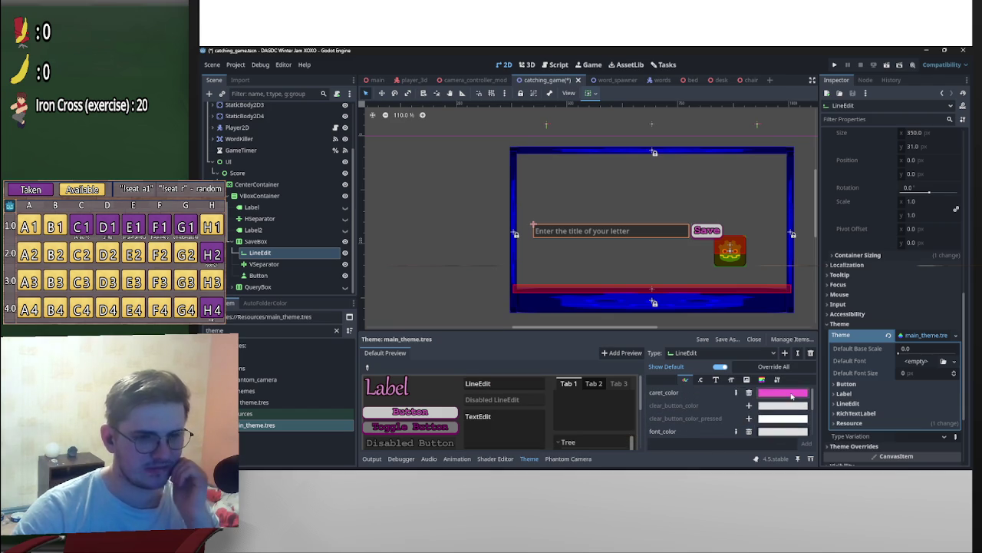
left_click(783, 393)
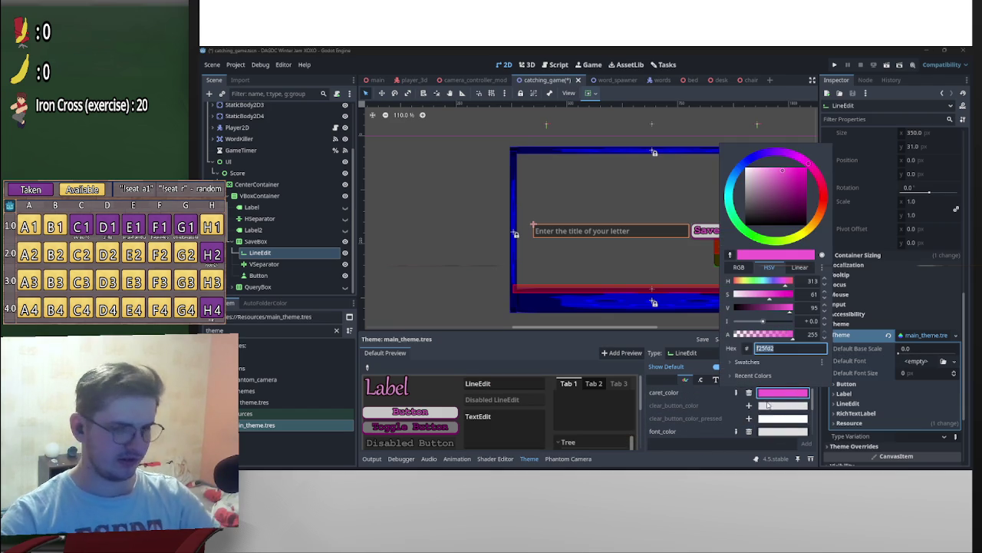
left_click(777, 433)
left_click(779, 435)
left_click(779, 436)
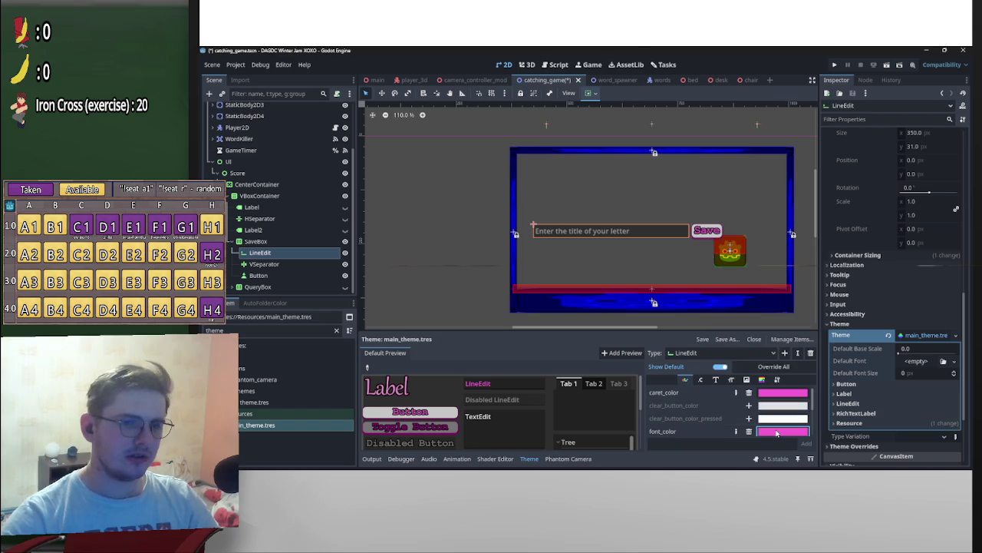
left_click(779, 436)
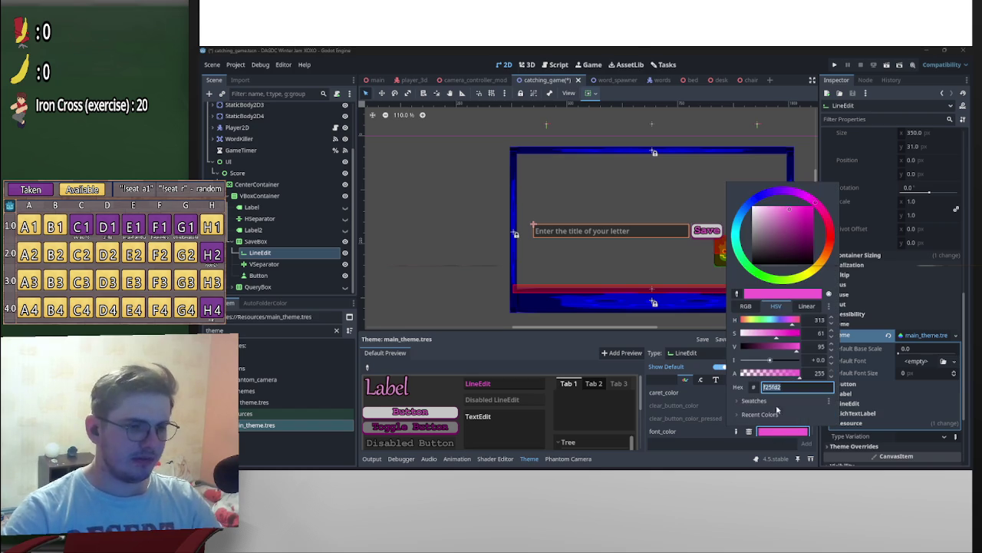
left_click(795, 212)
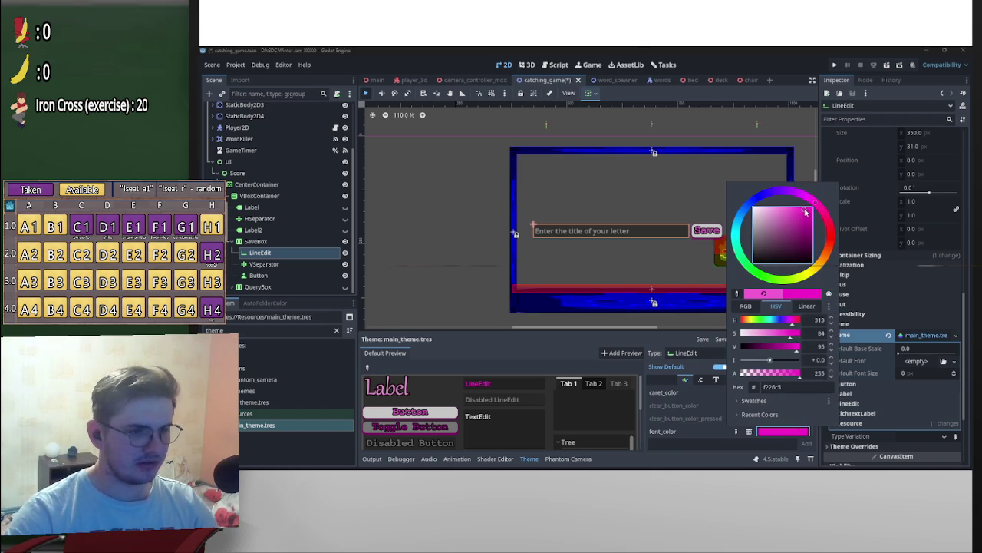
left_click(794, 219)
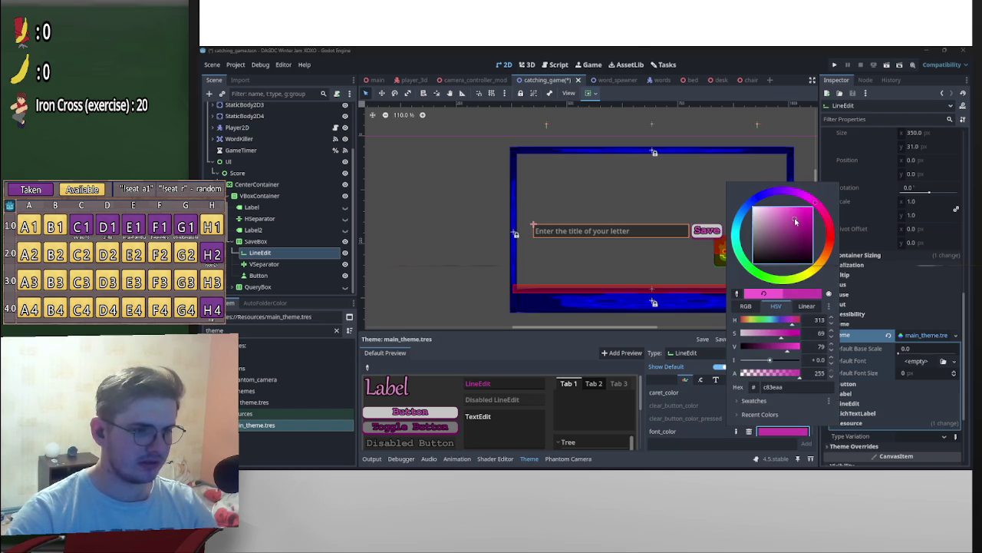
left_click(510, 388)
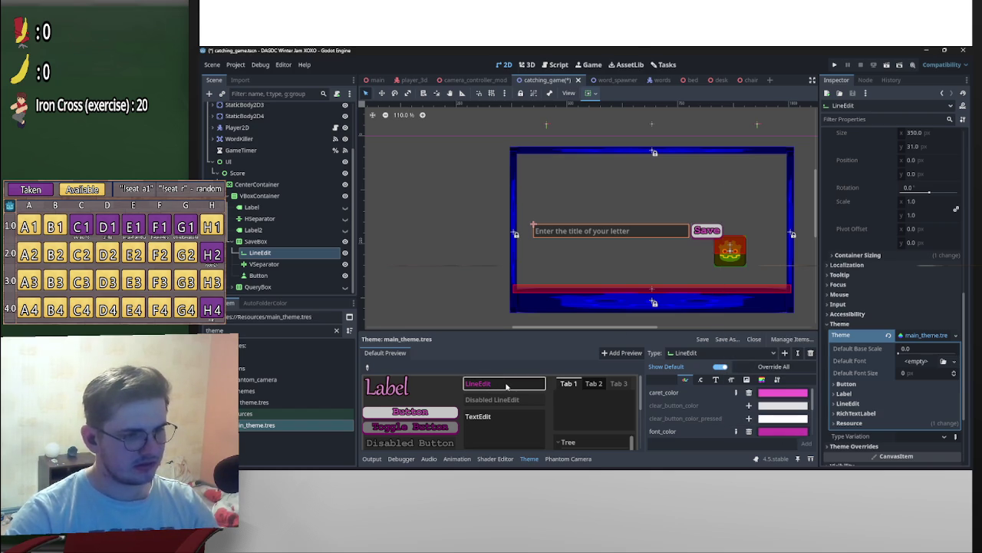
scroll(726, 411, "down", 2)
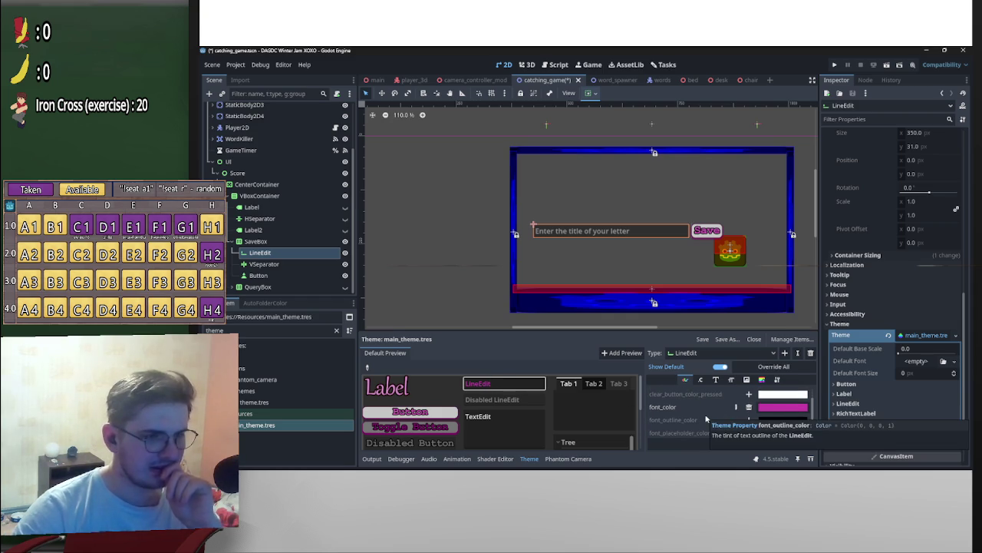
left_click(715, 380)
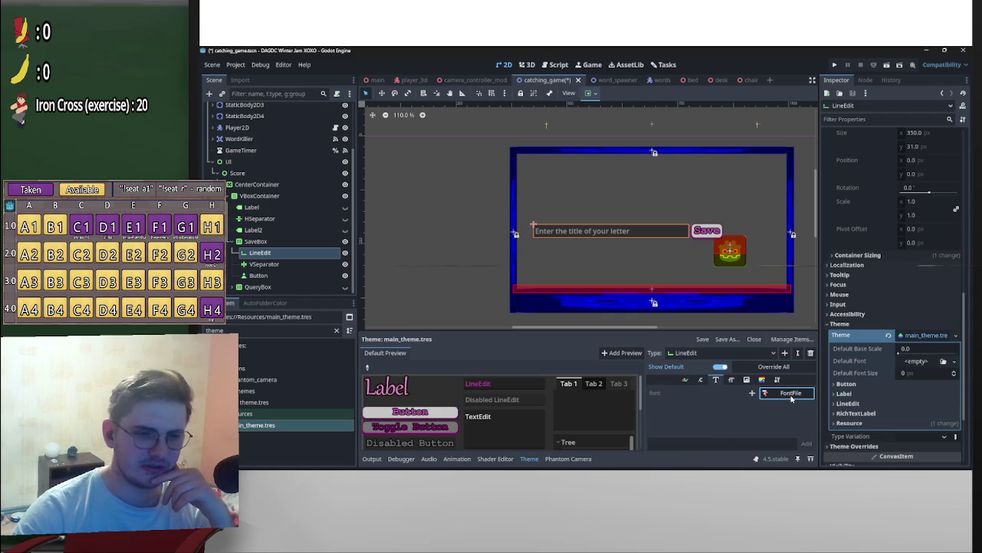
Step: Set the LineEdit theme font to a Courier New SystemFont with font weight 999
left_click(752, 392)
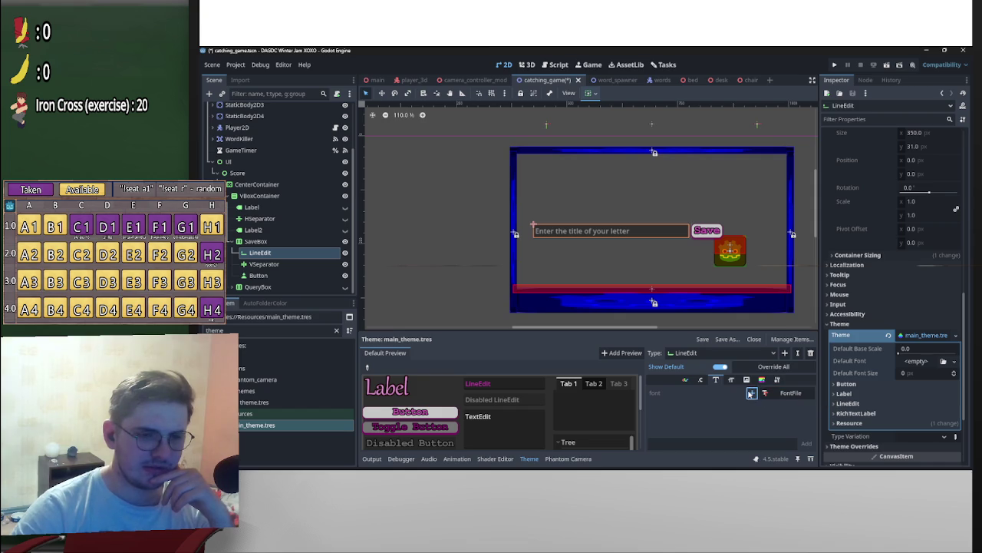
left_click(809, 393)
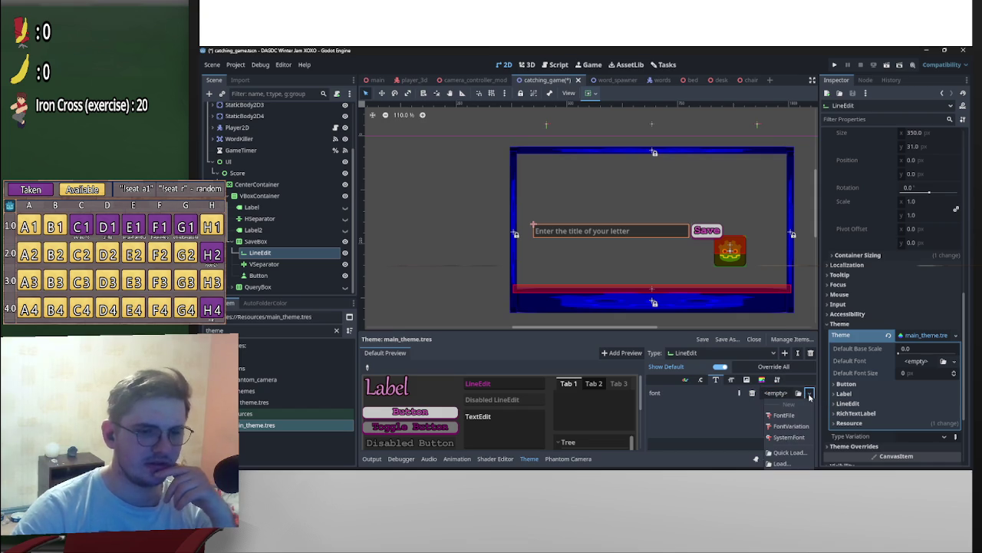
left_click(806, 437)
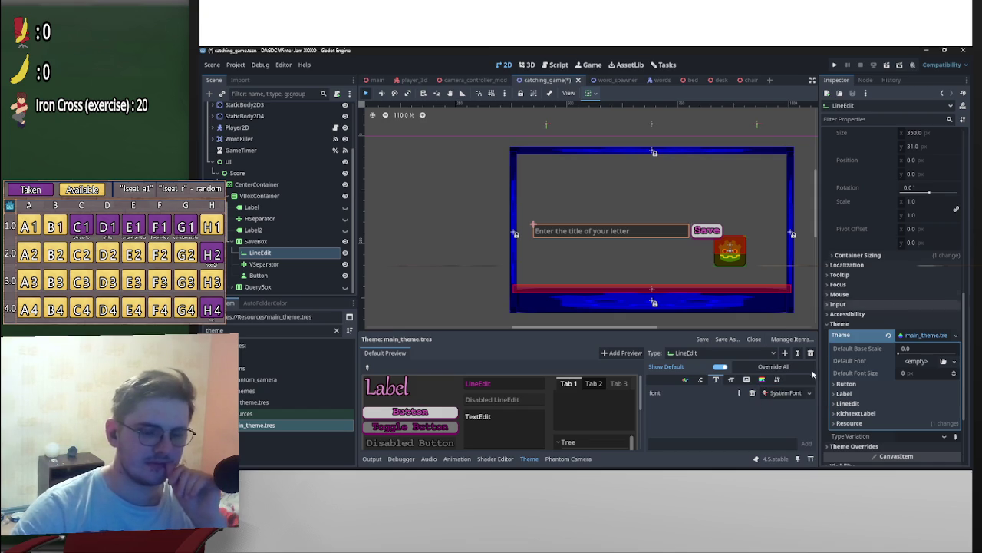
left_click(929, 170)
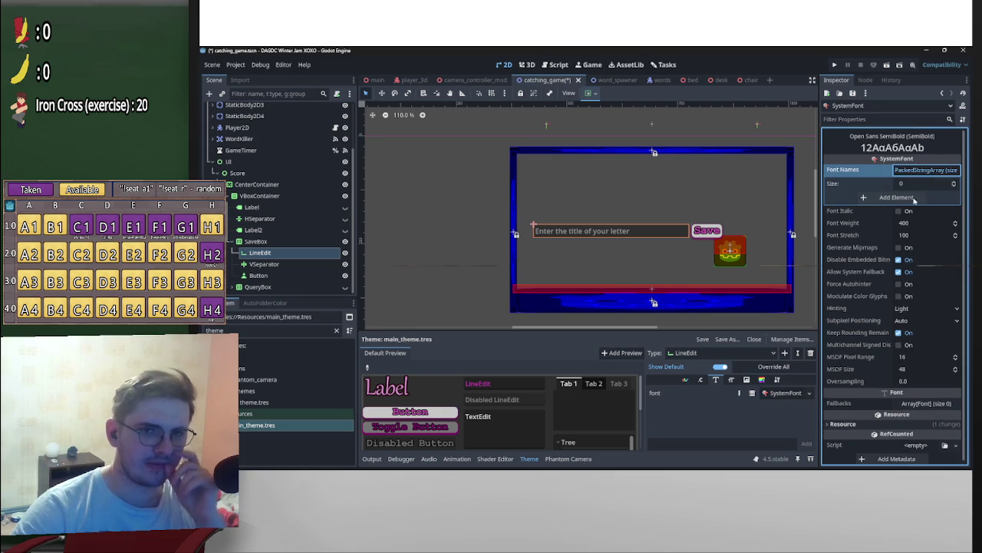
left_click(908, 199)
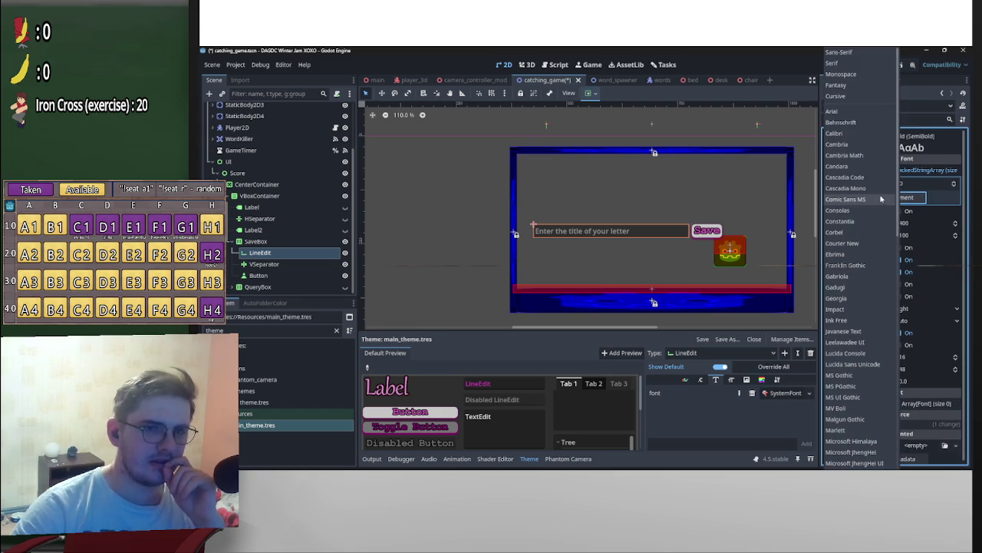
left_click(857, 244)
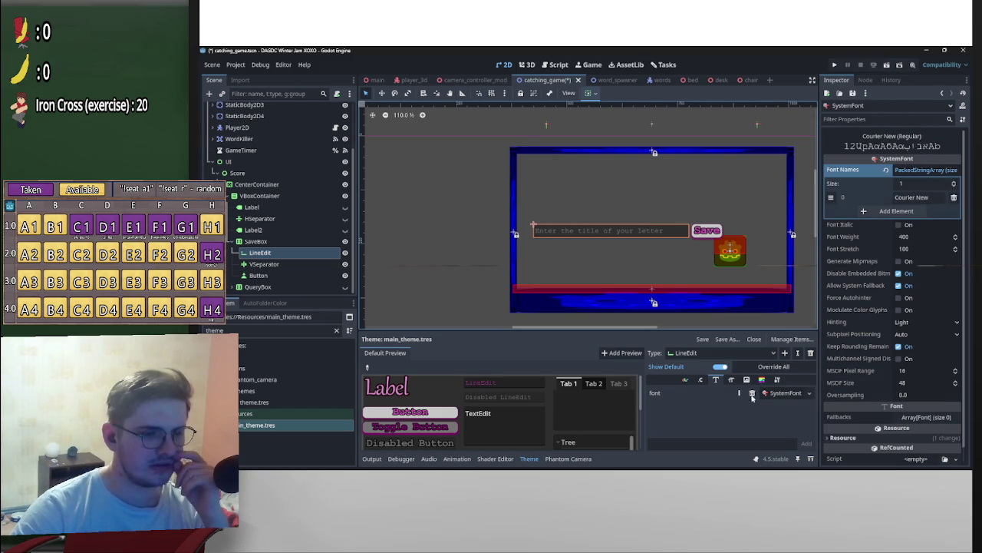
left_click(906, 236)
type("999")
key("Return")
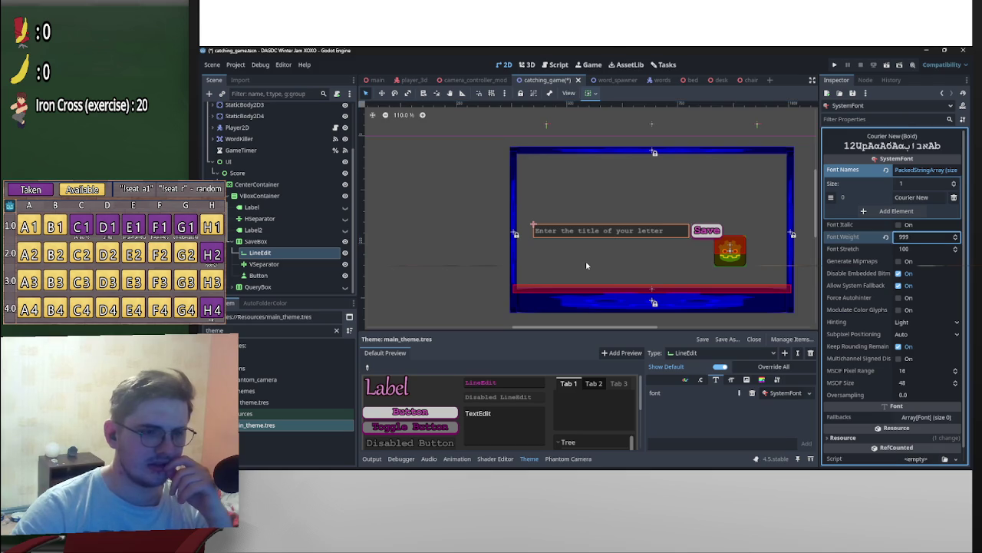
left_click(585, 265)
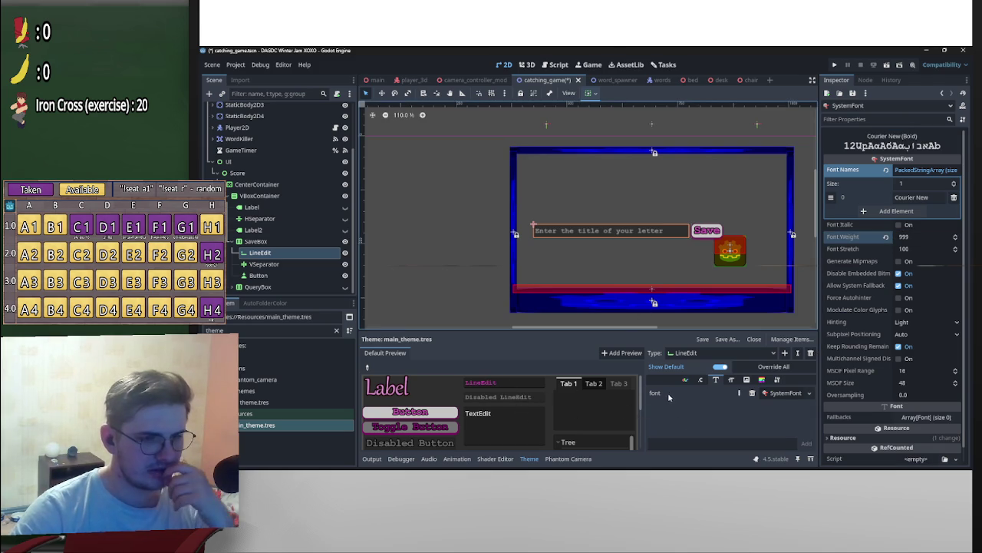
left_click(685, 380)
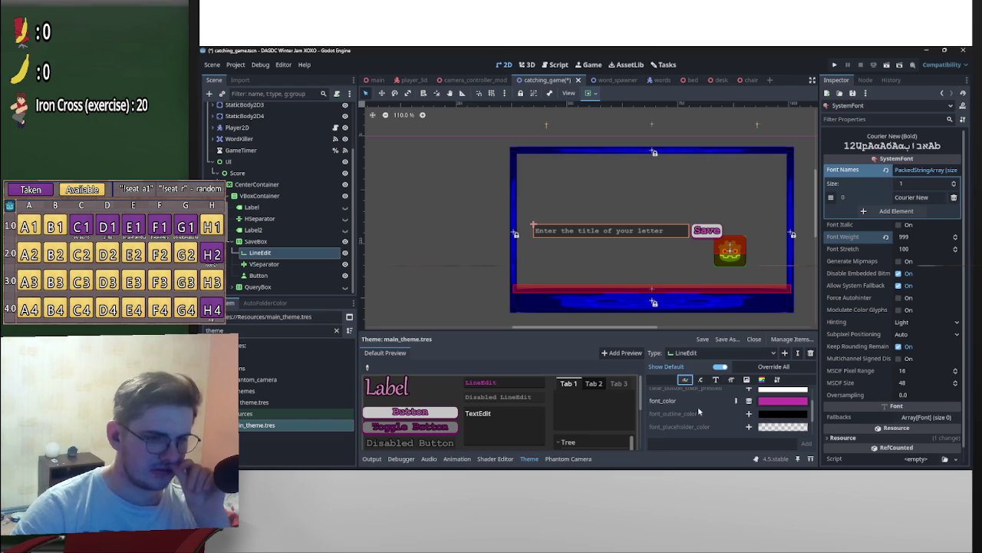
Step: Set the LineEdit font_placeholder_color to a translucent dusty pink, a0739899
scroll(768, 418, "down", 1)
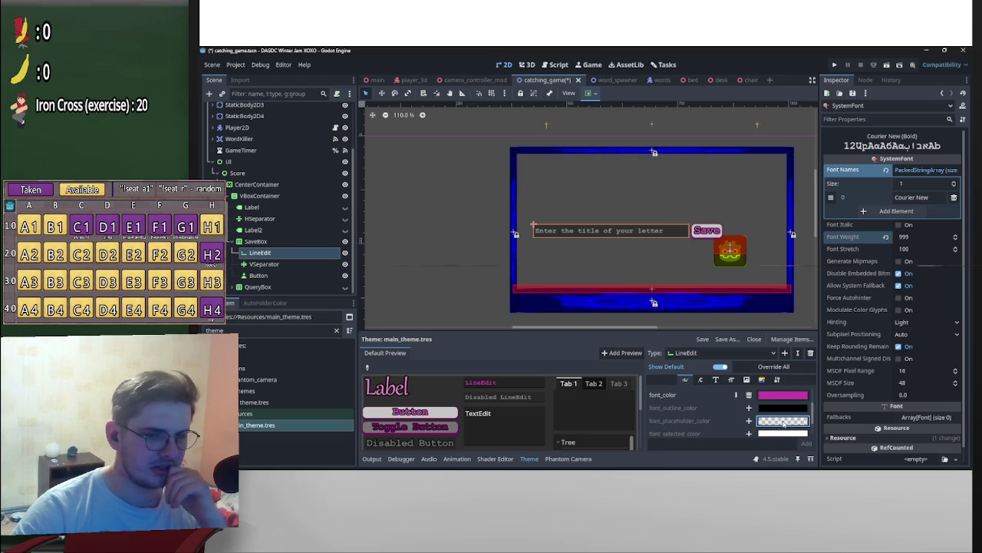
left_click(749, 421)
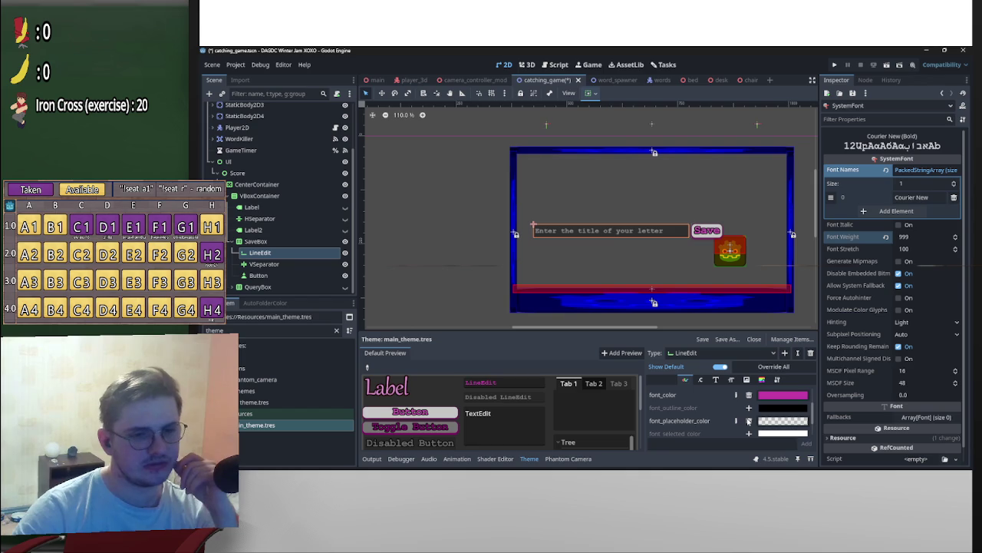
left_click(782, 420)
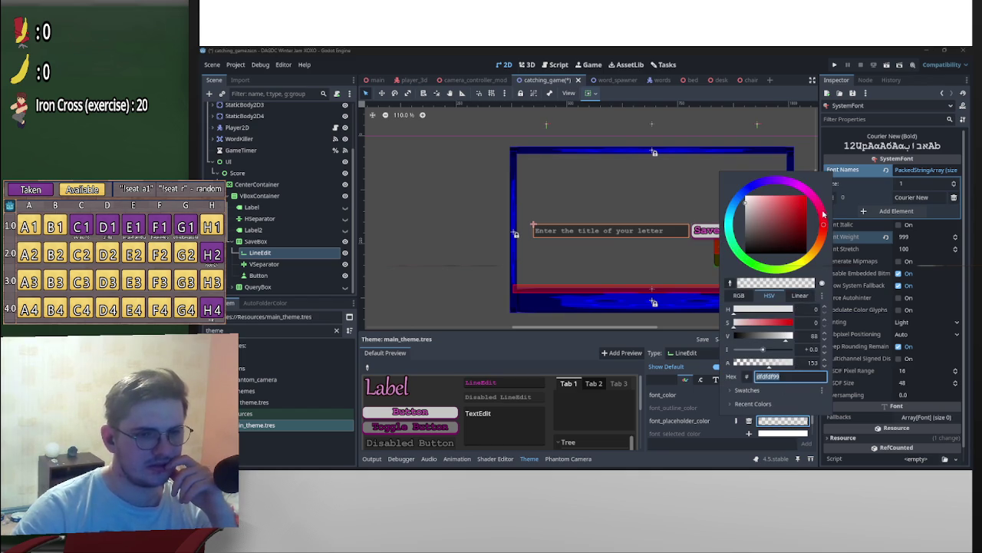
left_click_drag(826, 217, 809, 190)
left_click(790, 209)
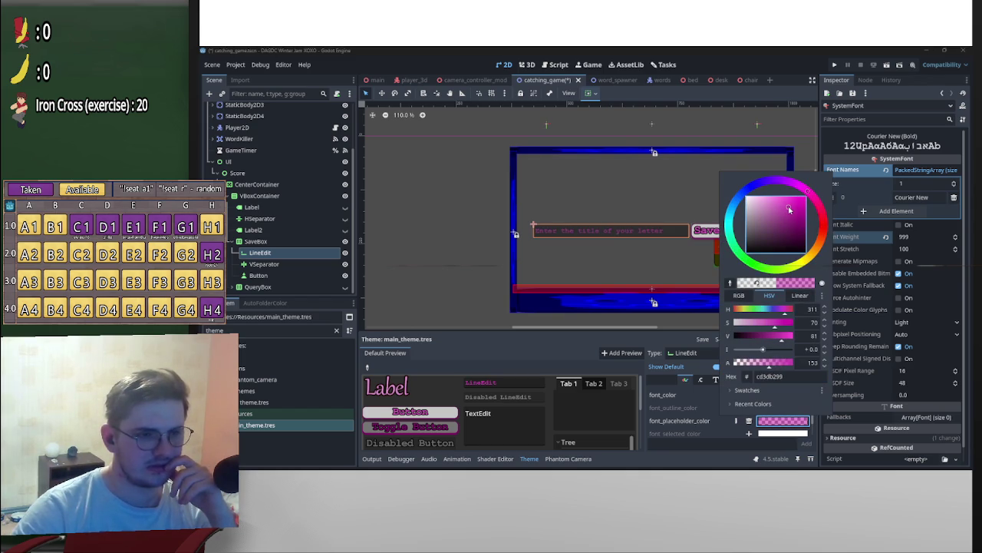
left_click(771, 203)
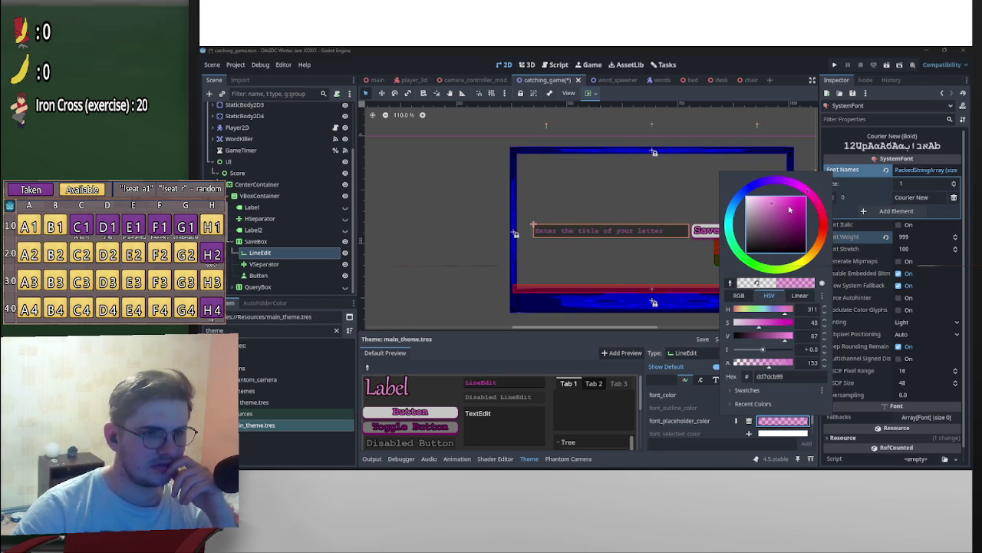
left_click(769, 226)
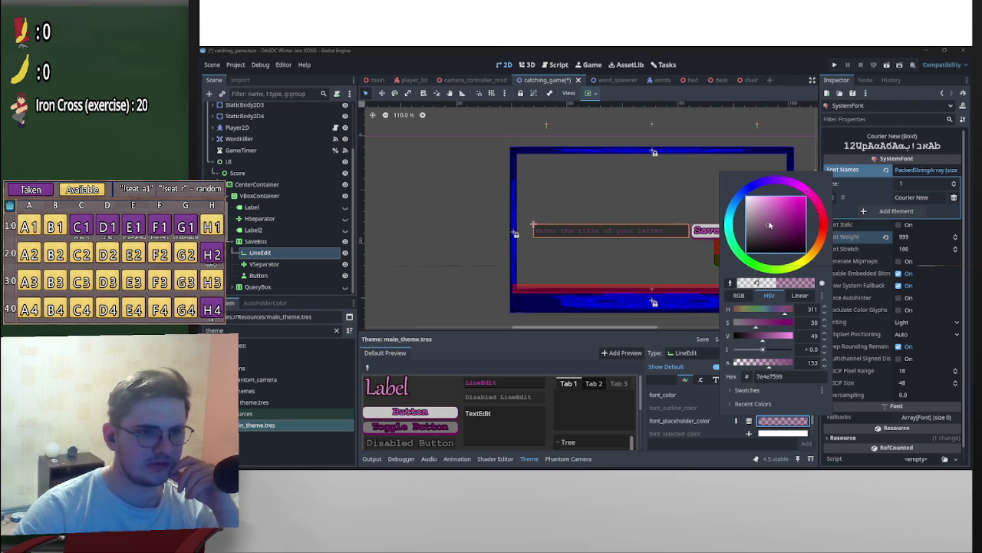
left_click_drag(768, 223, 764, 220)
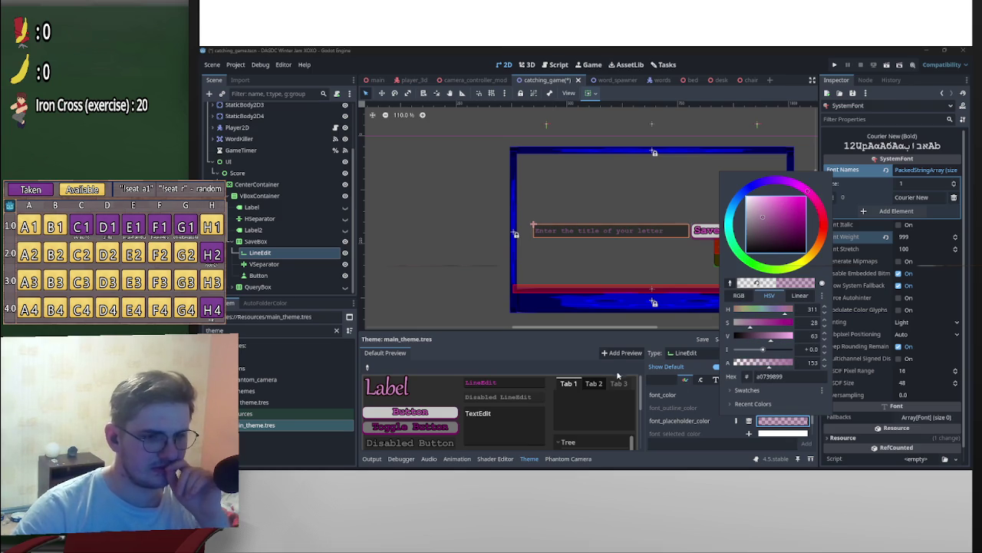
left_click(603, 368)
left_click(783, 420)
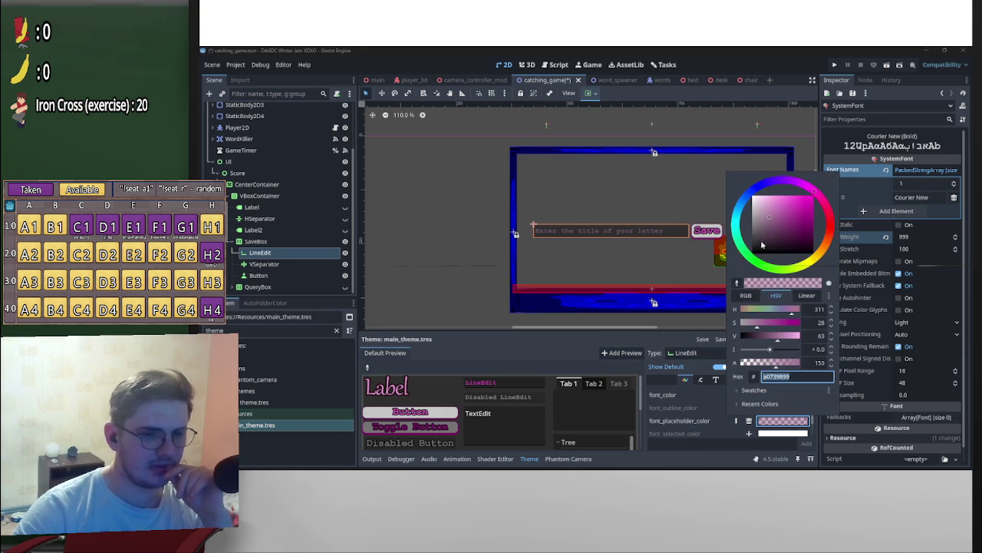
left_click(584, 354)
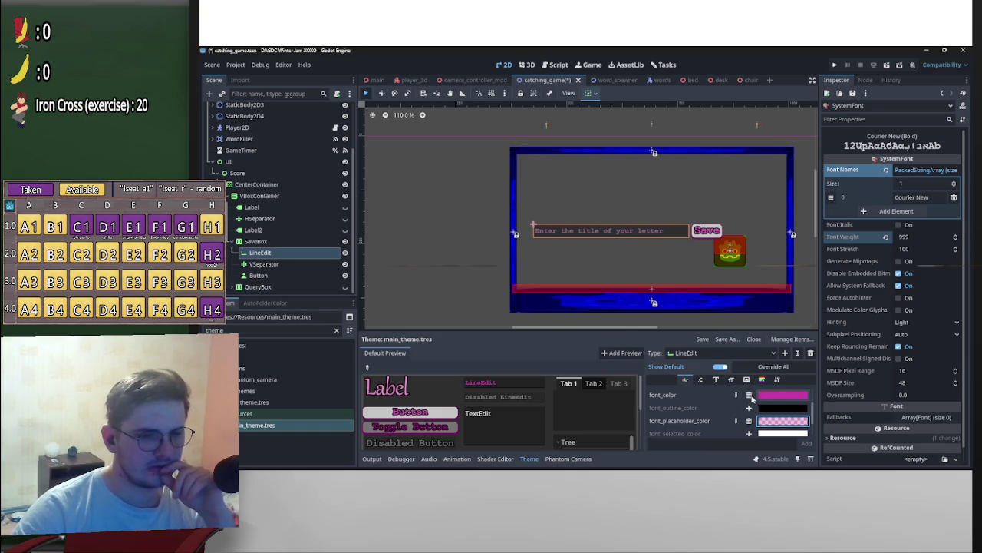
scroll(733, 435, "up", 3)
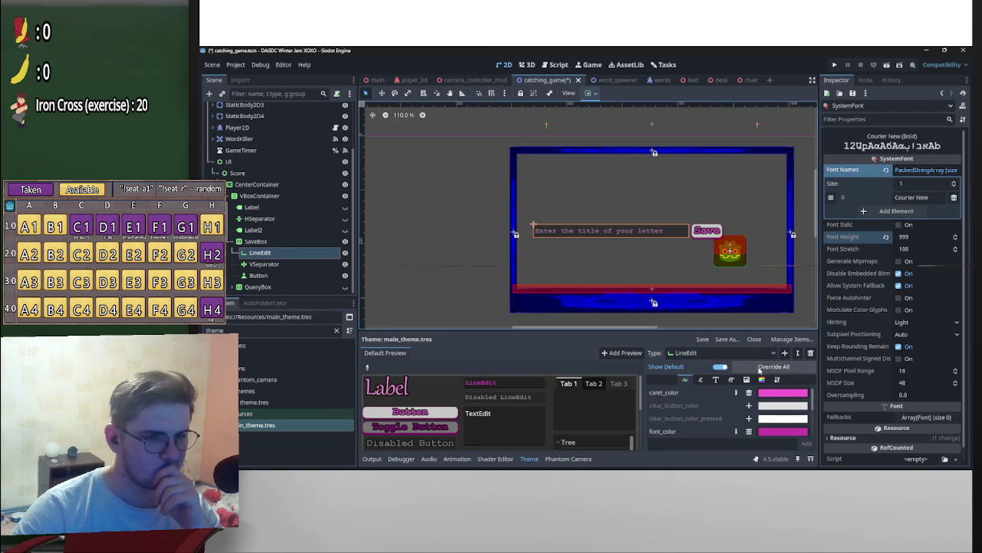
Step: Save main_theme.tres and zoom out the 2D viewport to check the themed score panel
left_click(703, 339)
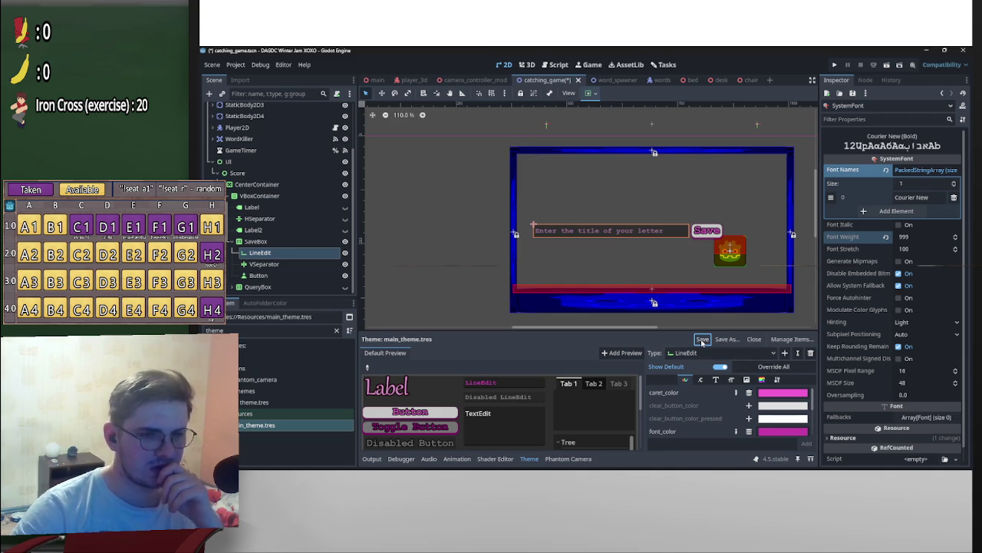
scroll(614, 253, "up", 1)
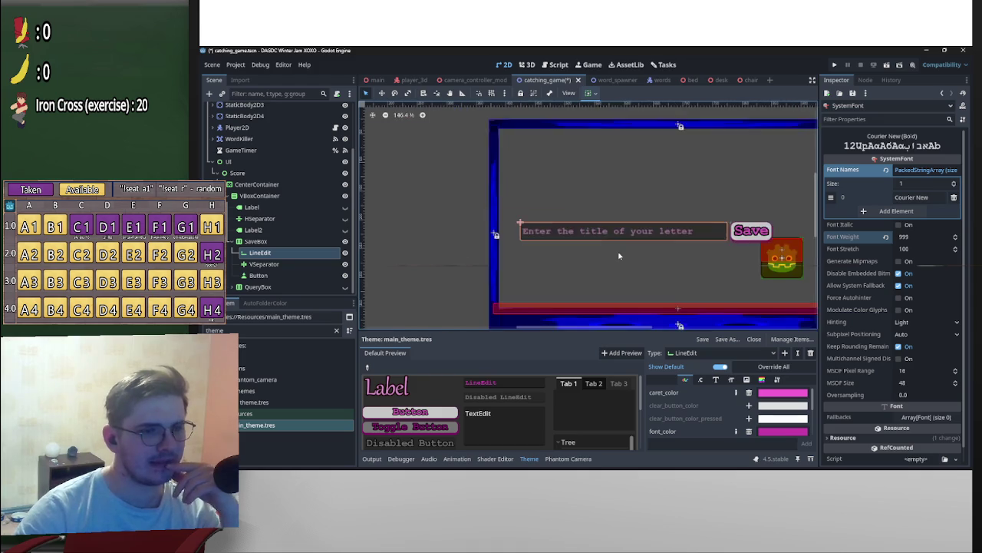
scroll(719, 238, "down", 3)
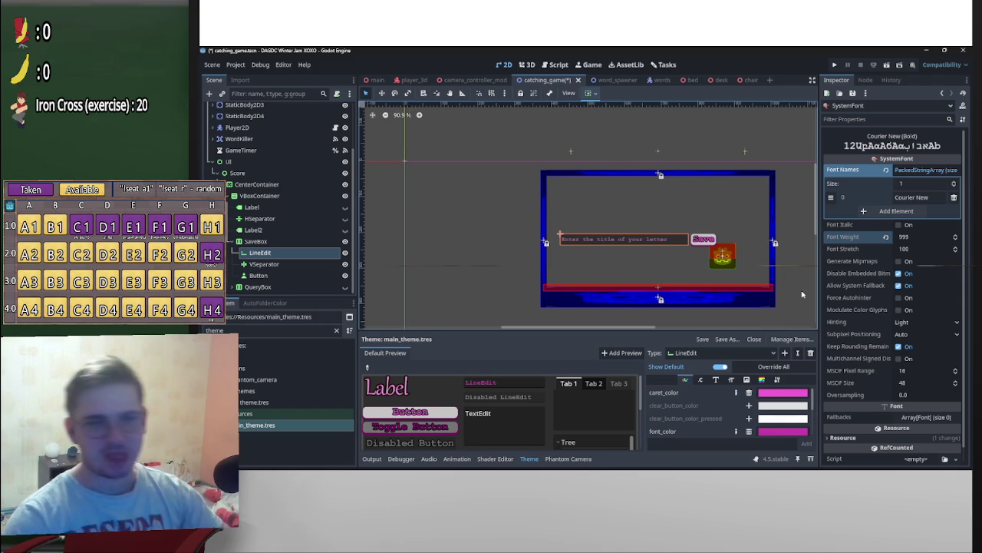
scroll(682, 263, "down", 2)
scroll(681, 263, "right", 2)
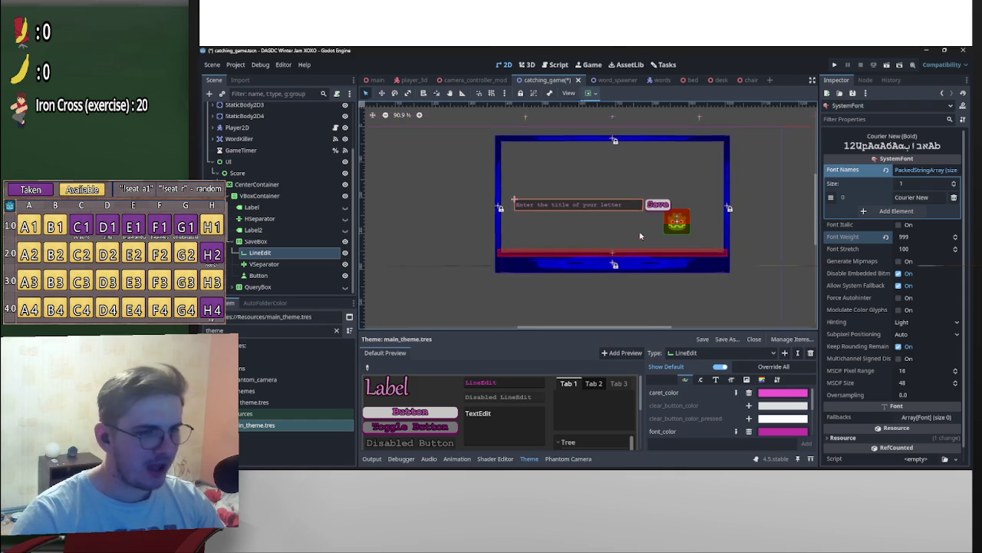
scroll(780, 228, "down", 3)
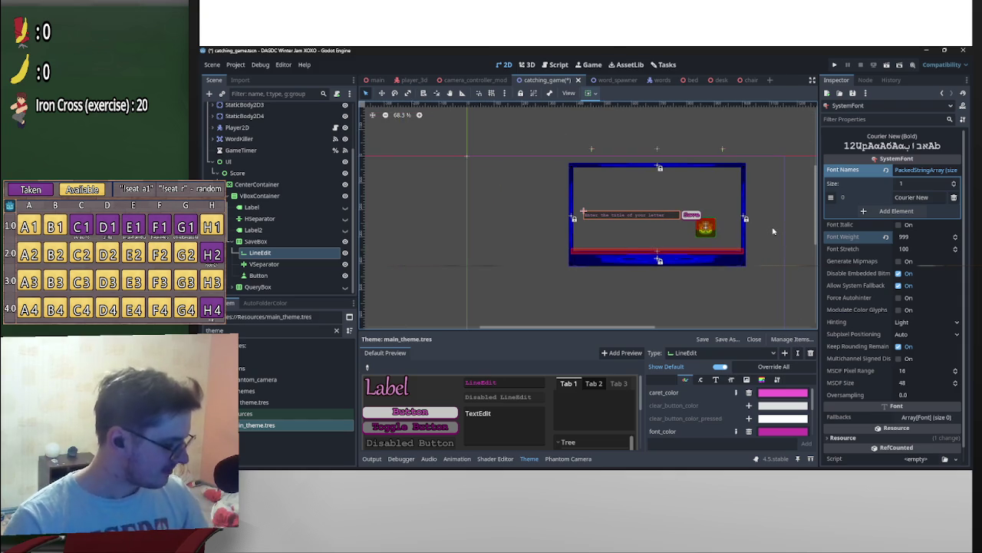
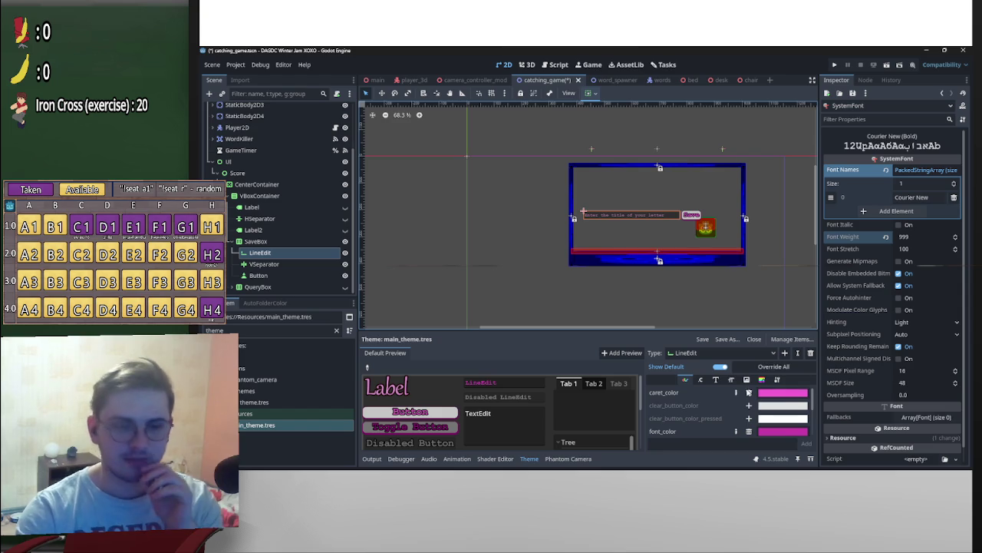
Step: Rename the save box's Button node to SaveButton
scroll(812, 426, "down", 3)
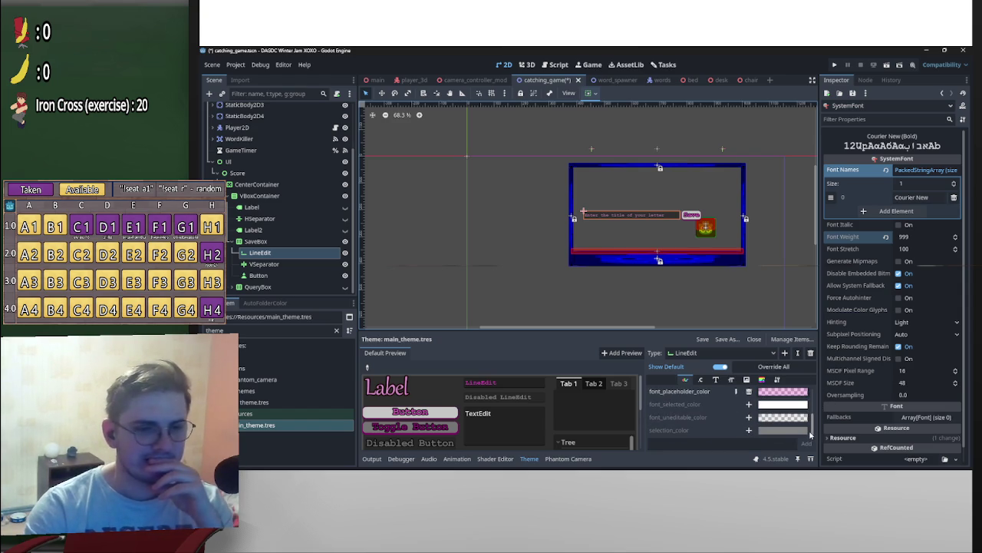
mouse_move(499, 468)
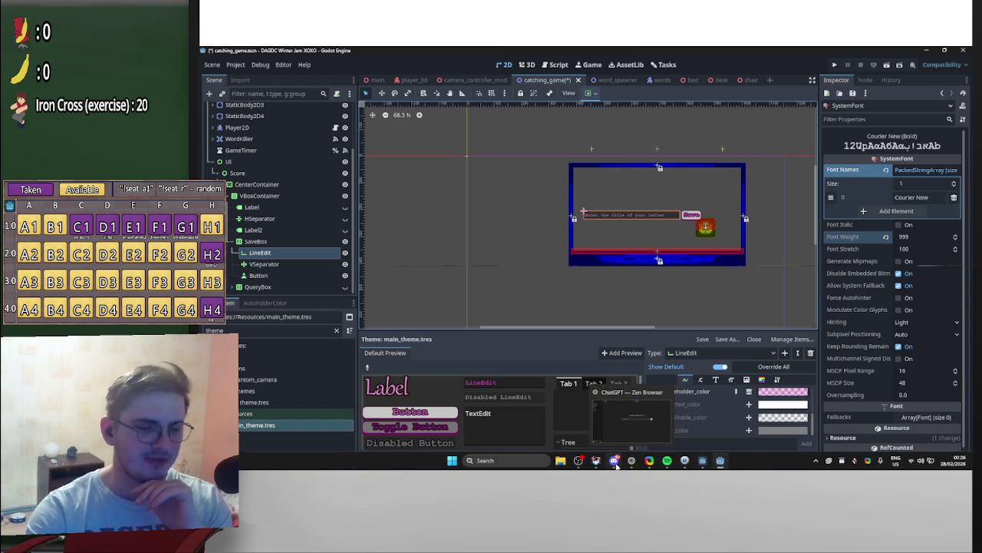
mouse_move(614, 461)
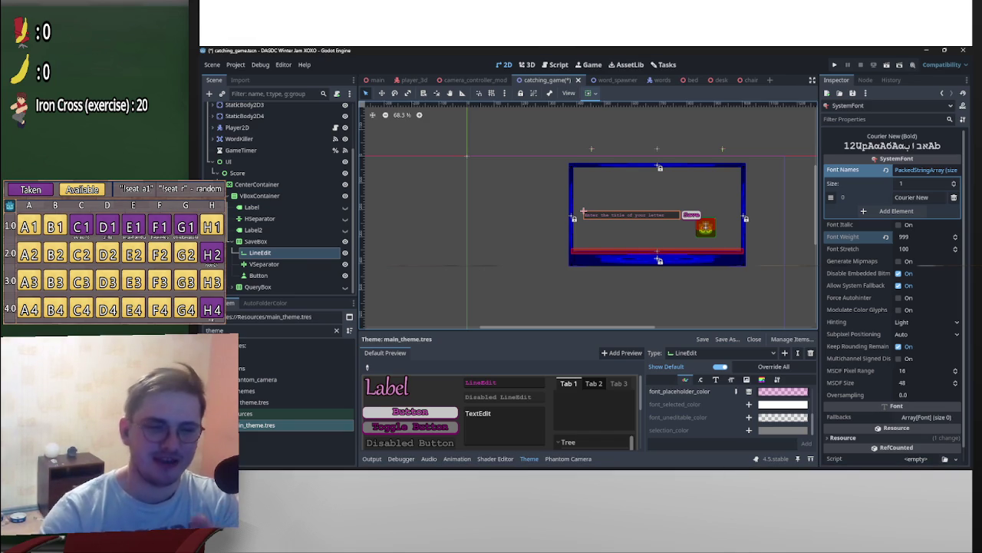
scroll(813, 167, "down", 1)
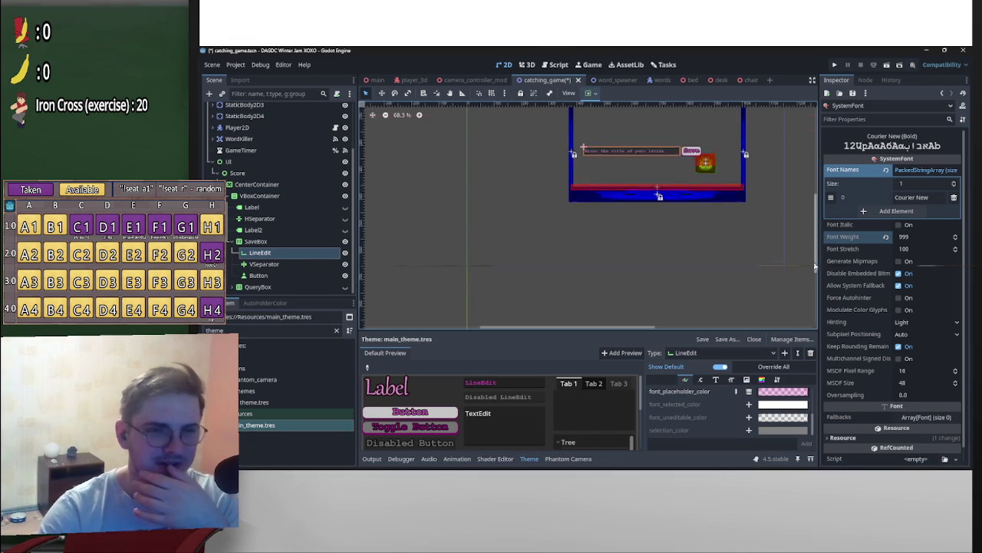
scroll(813, 168, "up", 4)
mouse_move(814, 167)
left_mouse_down()
mouse_move(815, 235)
mouse_move(815, 219)
left_mouse_up()
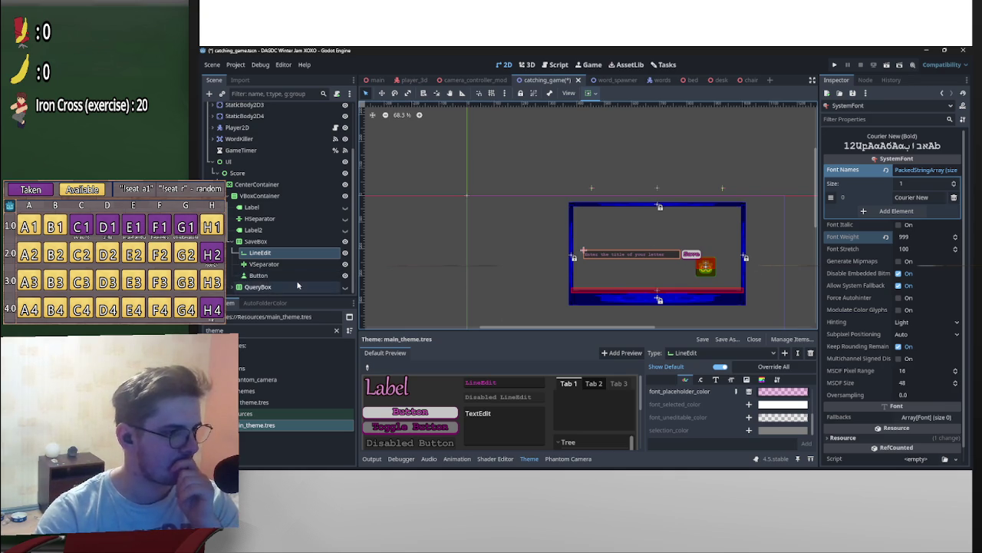
left_click(298, 280)
left_click(298, 279)
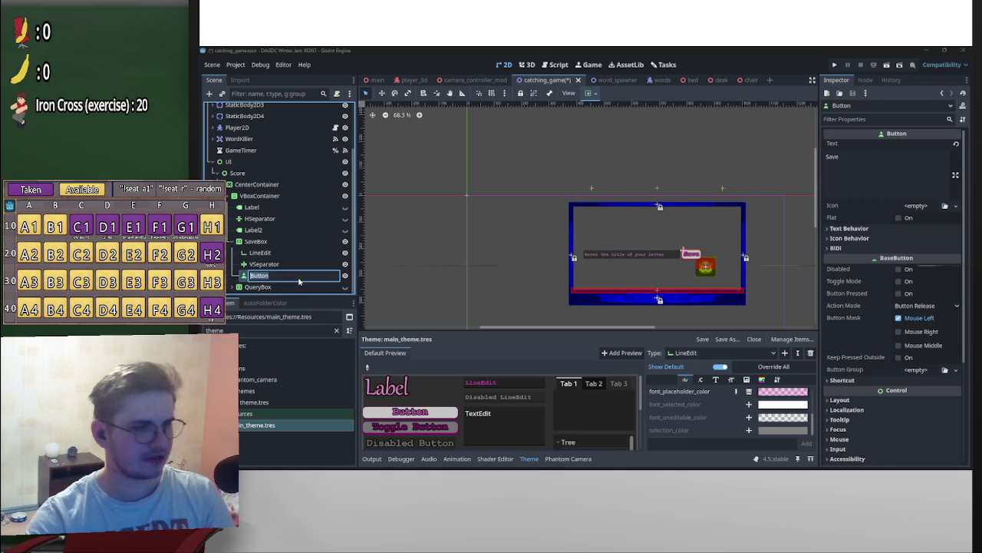
type("Save")
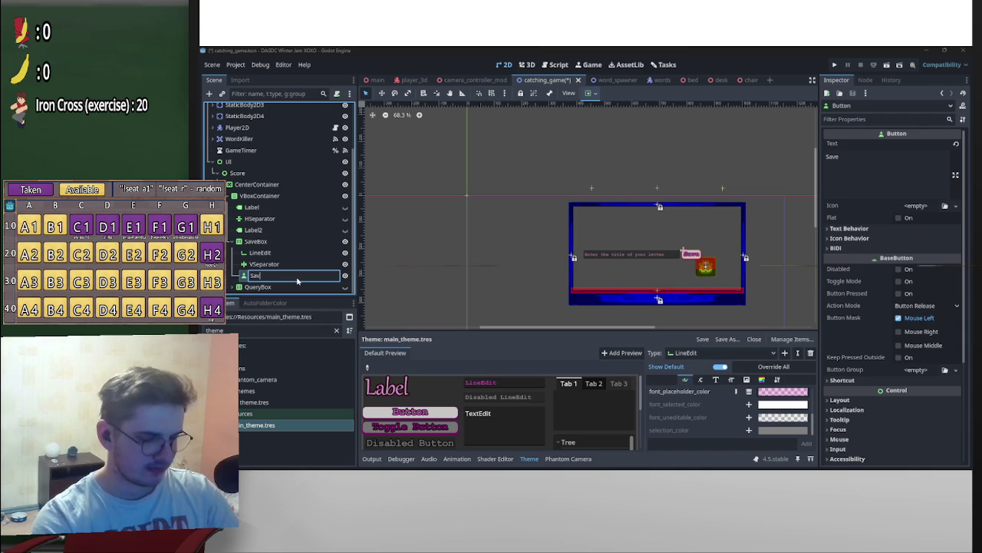
key("Return")
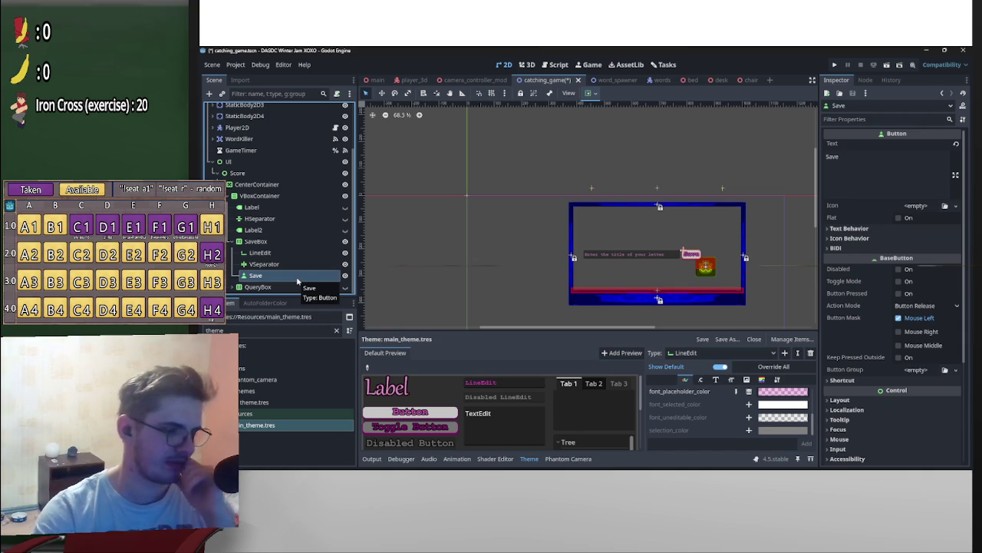
left_click(297, 281)
type("Button")
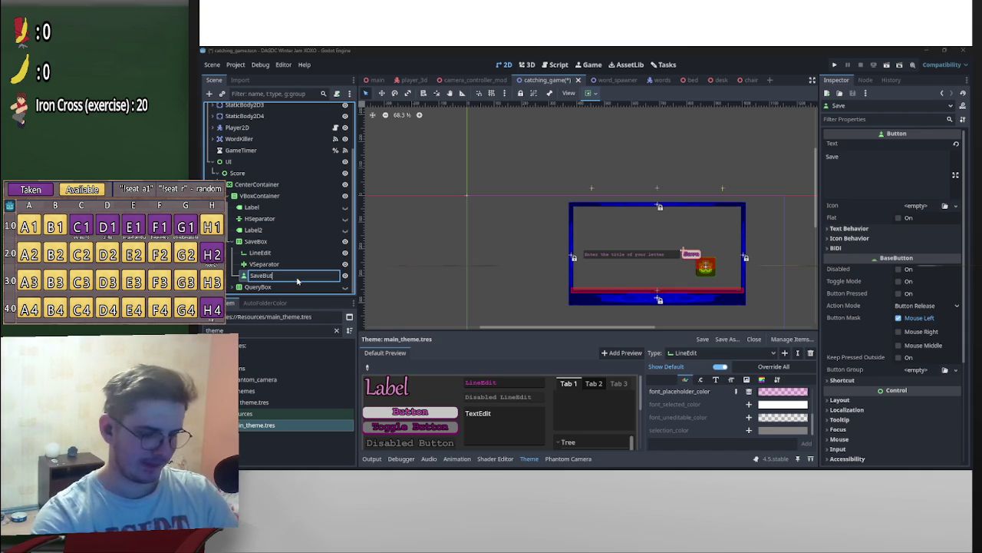
key("Return")
Step: Rename the save box's LineEdit node to LetterTitleEdit
left_click(298, 253)
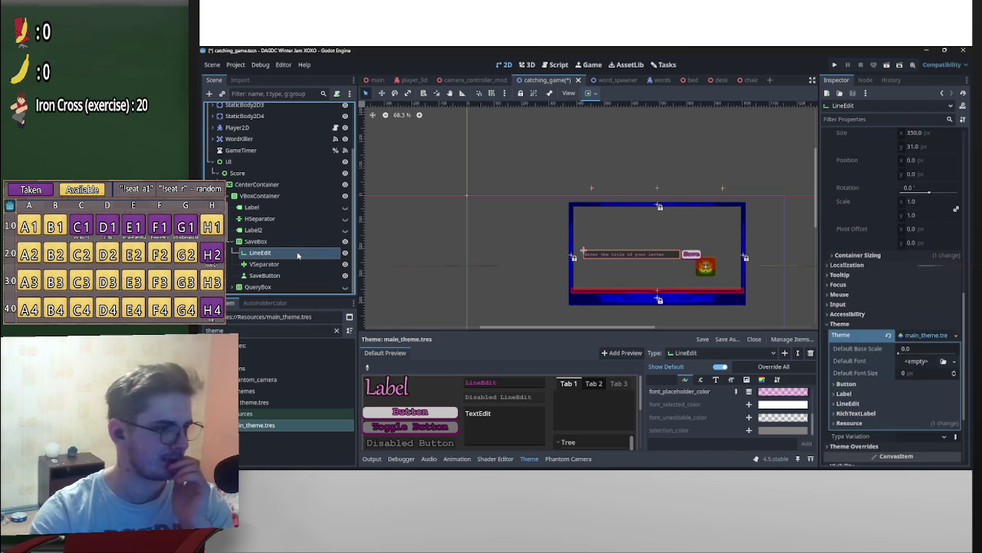
left_click(298, 253)
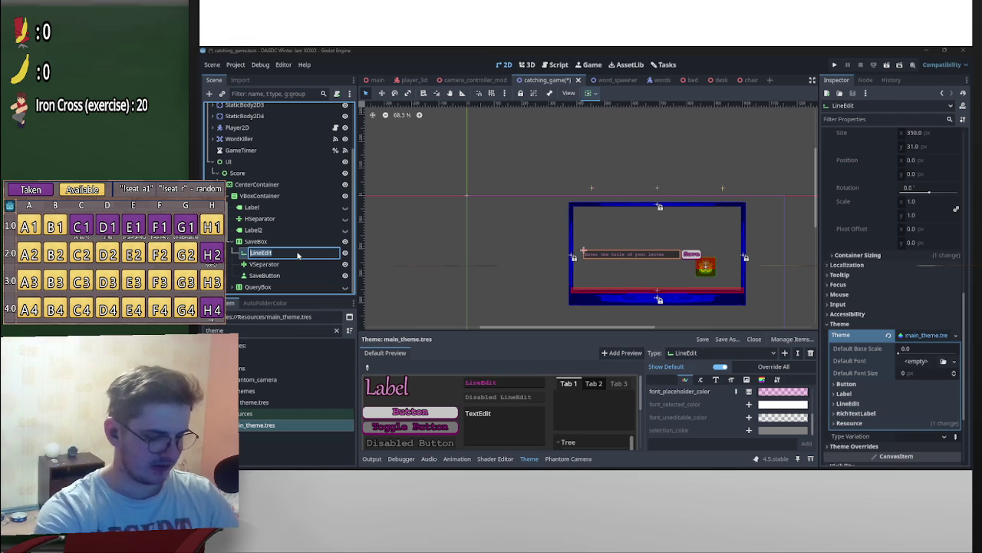
type("Le")
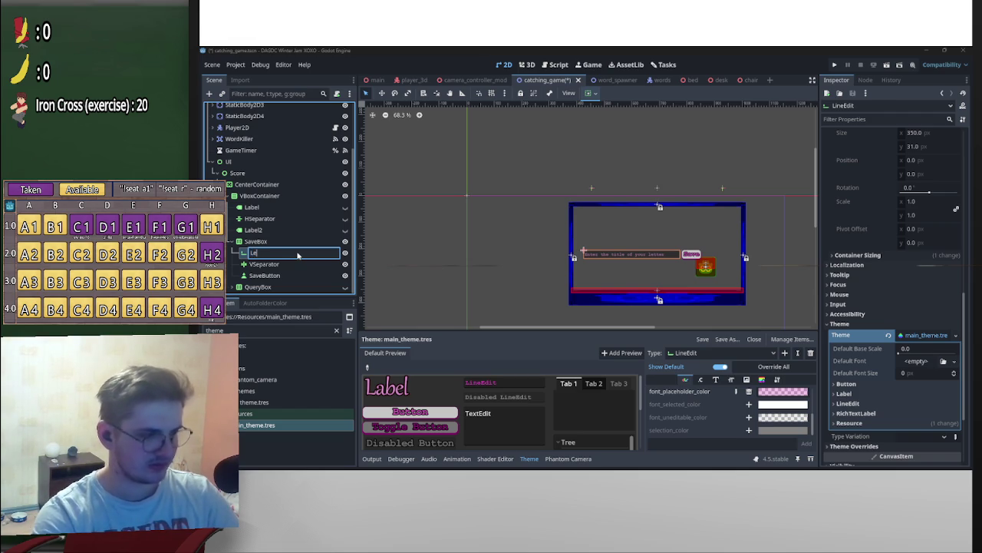
type("tterTitl")
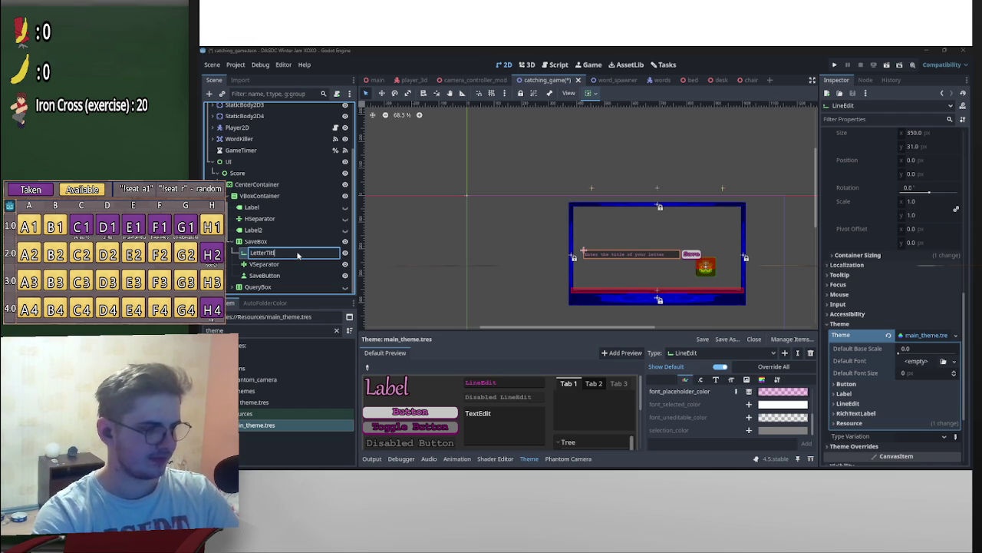
type("eEdit")
key("Return")
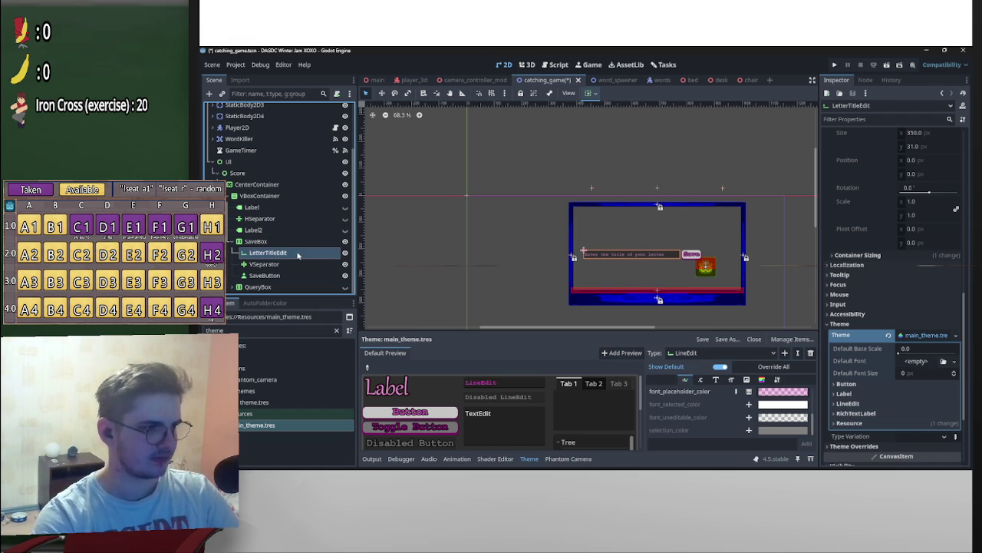
Step: Give LetterTitleEdit, SaveButton, YesButton and NoButton Access as Unique Name
right_click(293, 256)
left_click(319, 435)
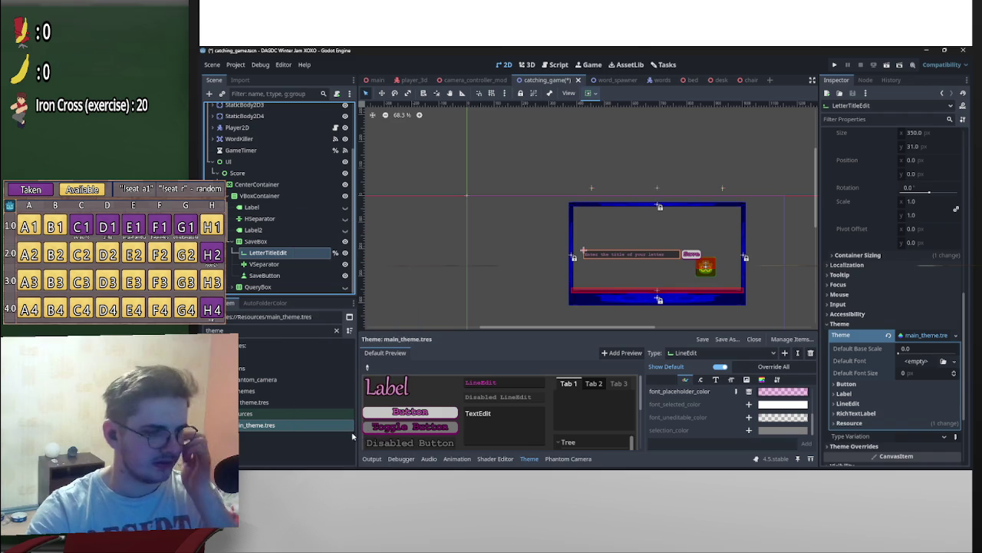
right_click(294, 276)
left_click(372, 436)
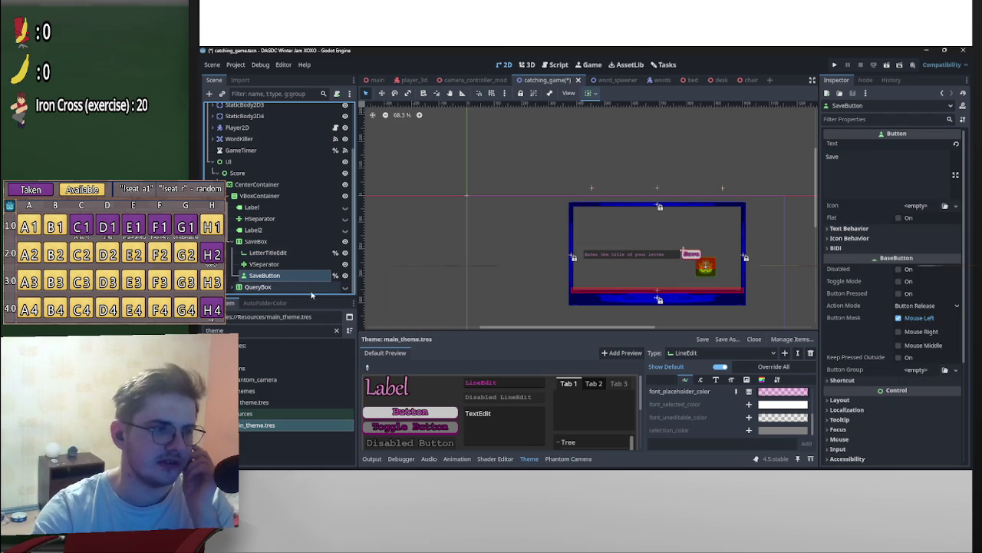
scroll(281, 266, "down", 2)
right_click(282, 264)
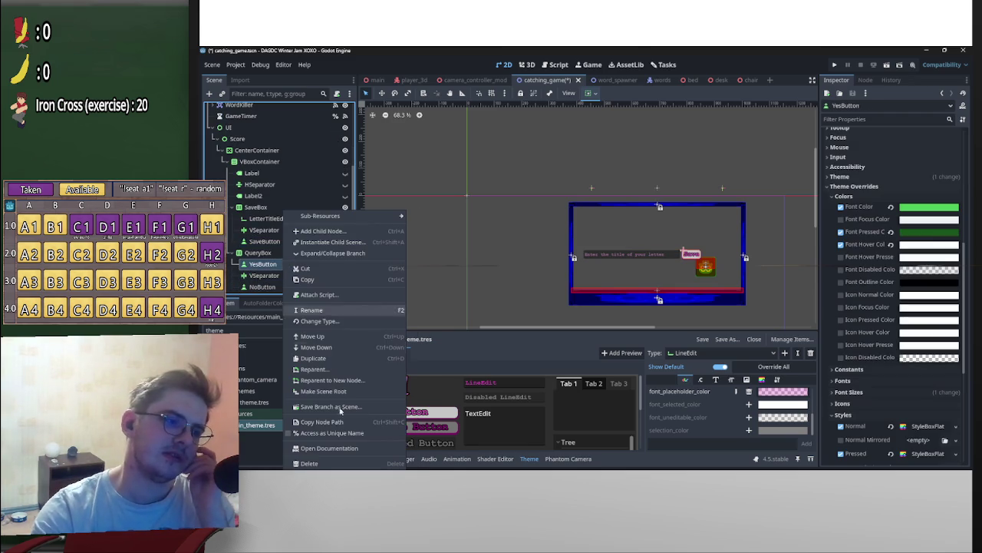
left_click(349, 434)
right_click(292, 287)
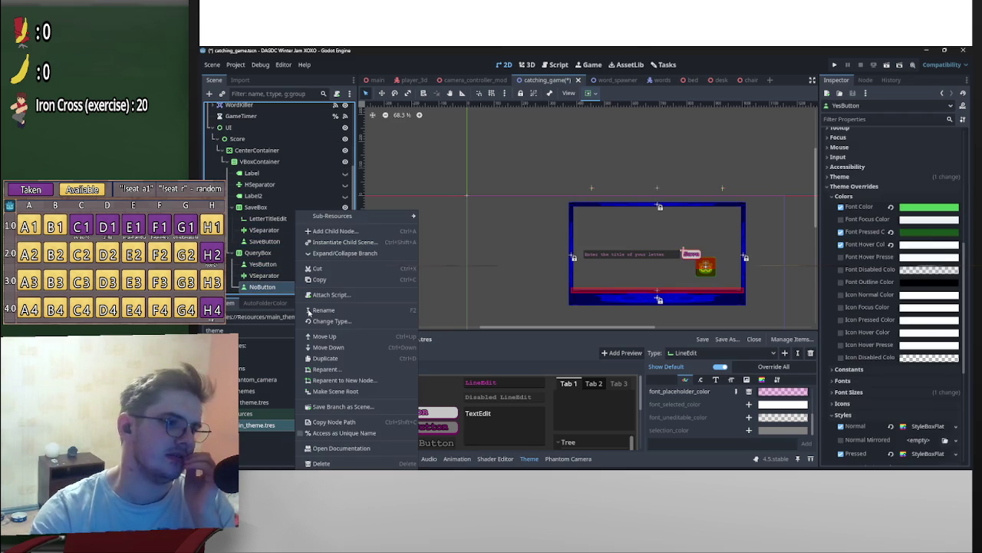
left_click(354, 432)
scroll(284, 254, "up", 2)
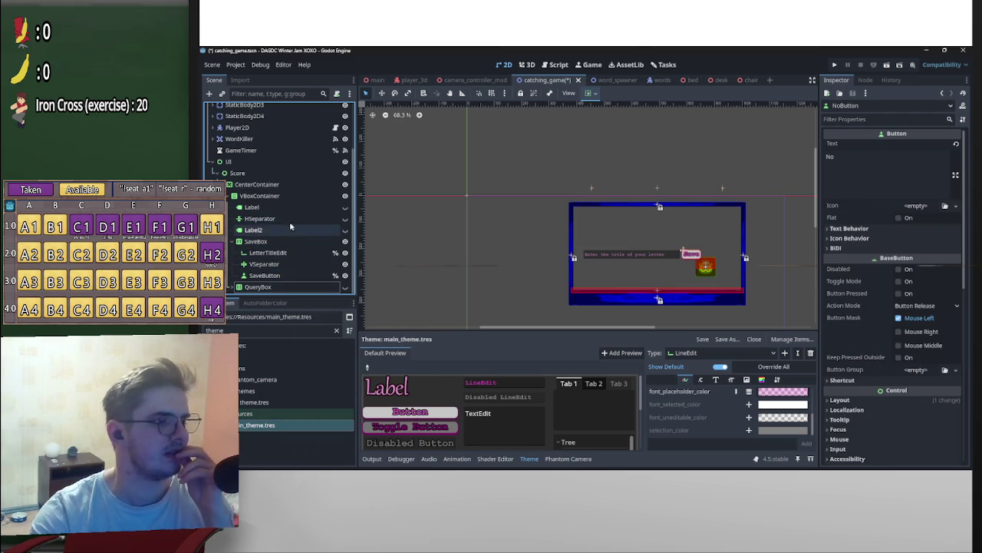
right_click(275, 208)
key("Escape")
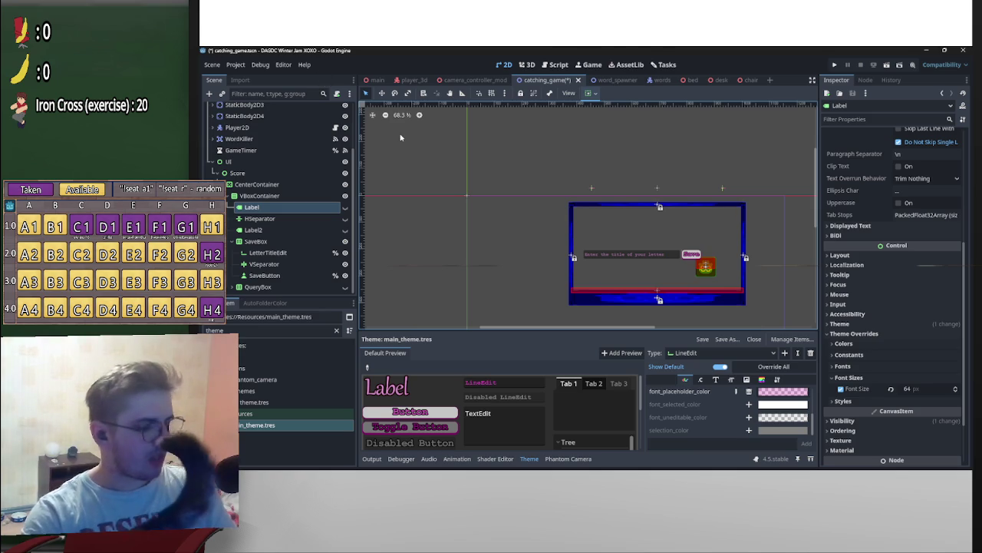
Step: Show the score and question labels, hide SaveBox and show QueryBox's Yes/No buttons
scroll(681, 265, "up", 5)
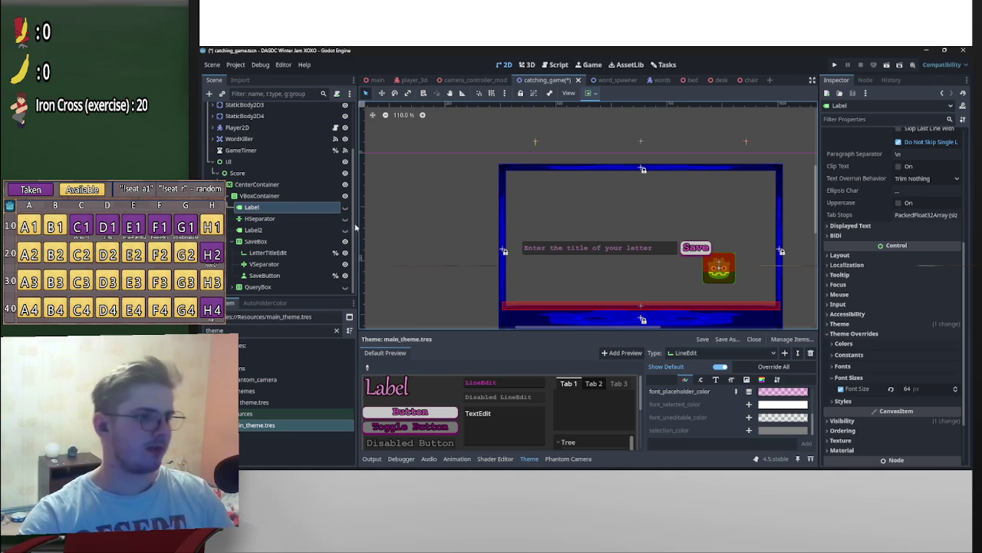
left_click(345, 221)
left_click(345, 230)
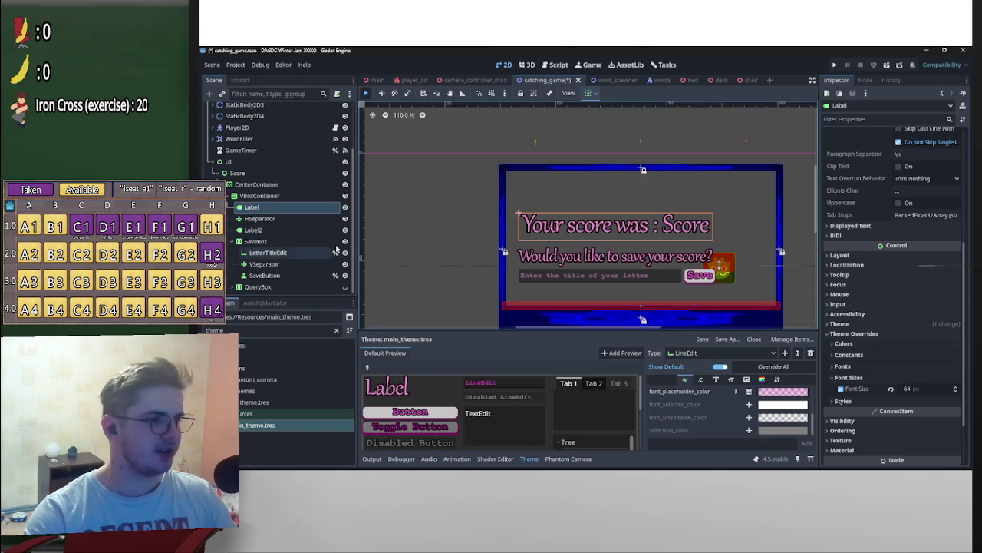
left_click(345, 241)
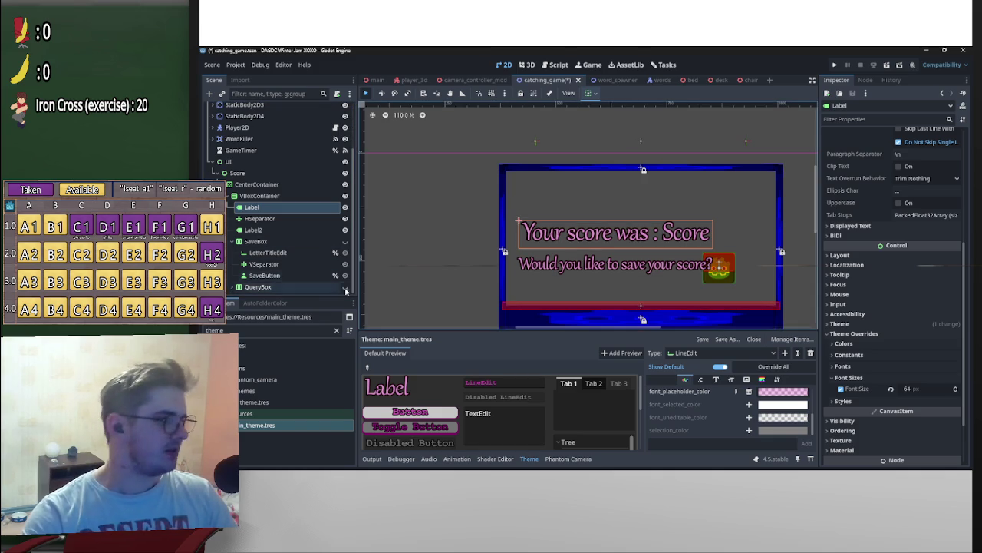
left_click(345, 287)
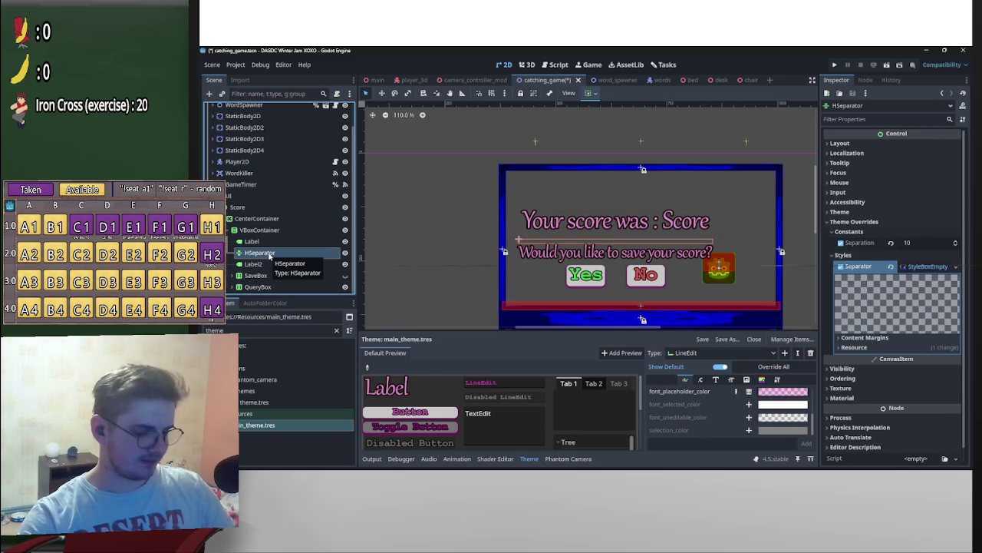
Step: Duplicate HSeparator and place the new HSeparator2 right after Label2
key("ctrl+d")
left_click_drag(277, 267, 277, 278)
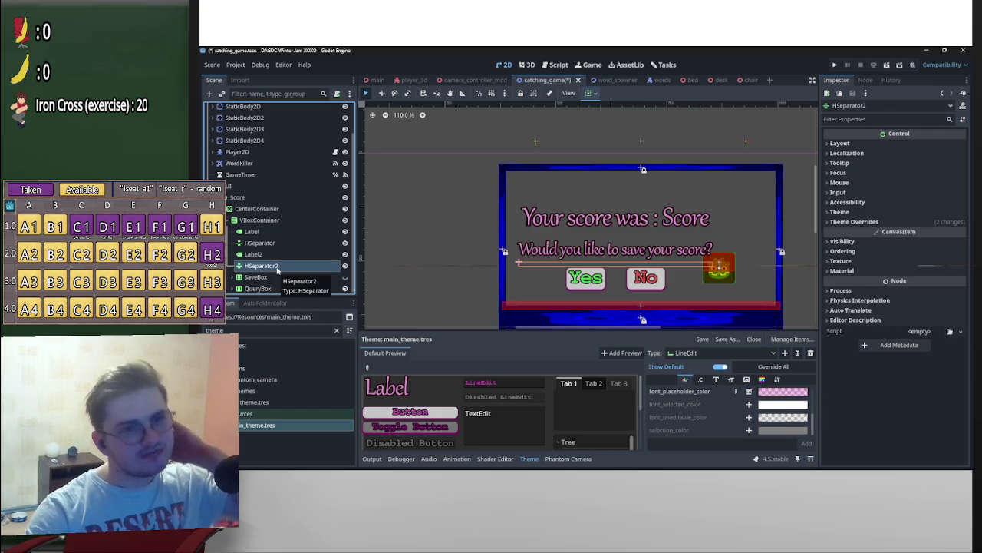
left_click(461, 192)
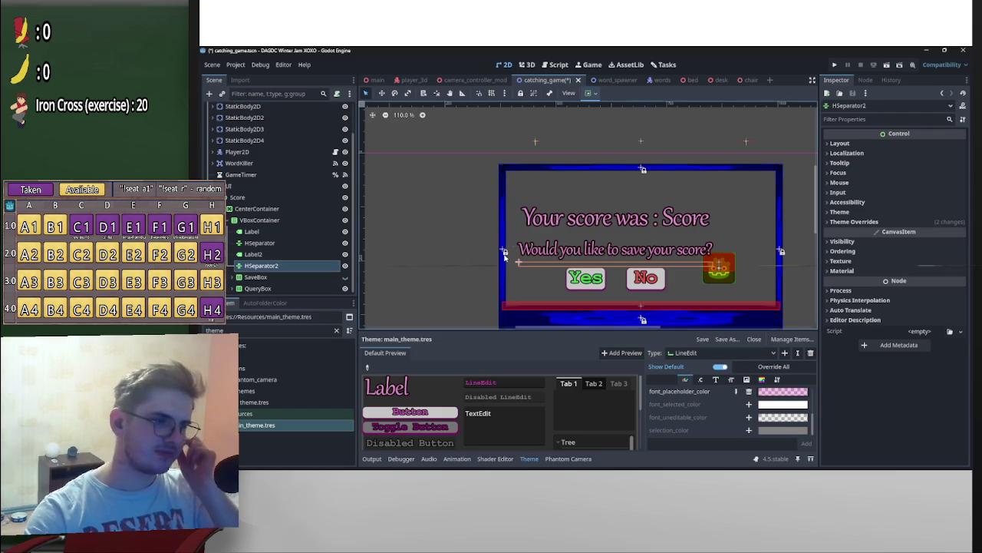
Step: Save the catching_game scene and select the VBoxContainer node
scroll(705, 213, "down", 3)
key("ctrl+s")
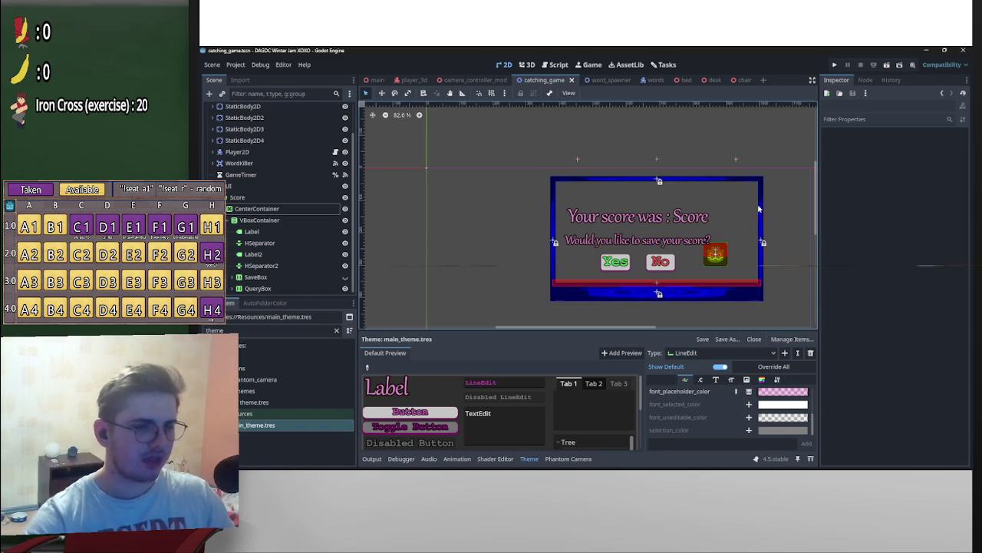
scroll(781, 200, "up", 4)
scroll(585, 273, "up", 5)
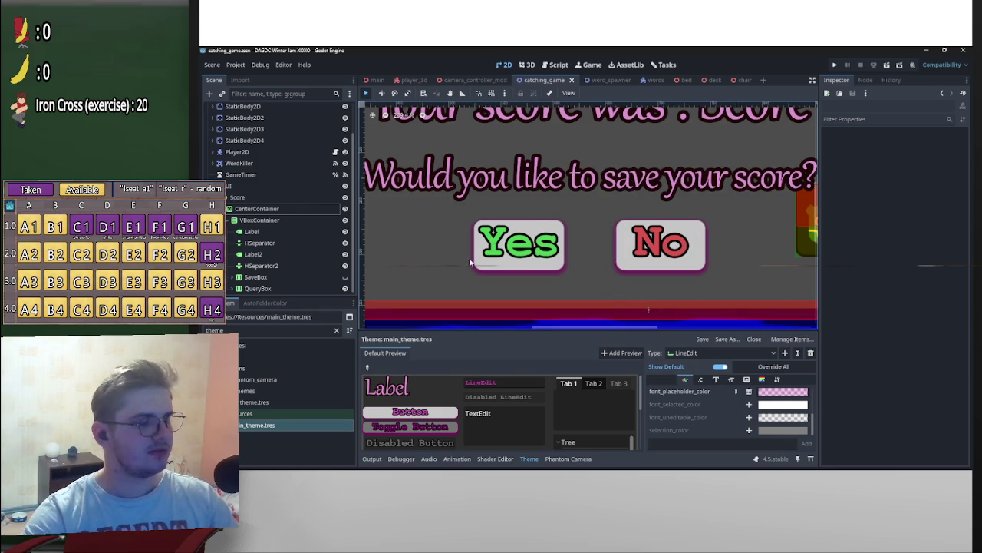
scroll(586, 237, "down", 13)
scroll(621, 237, "up", 7)
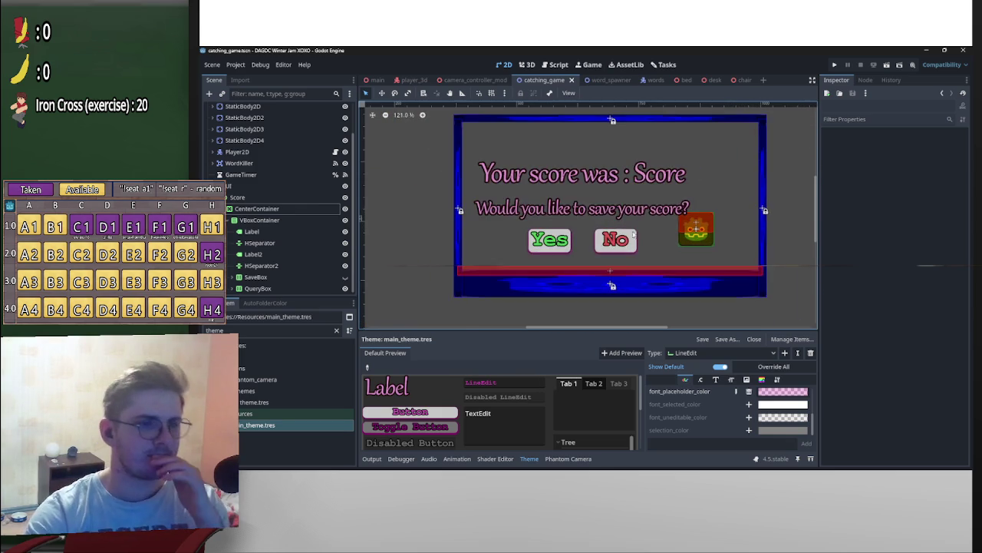
scroll(555, 239, "down", 5)
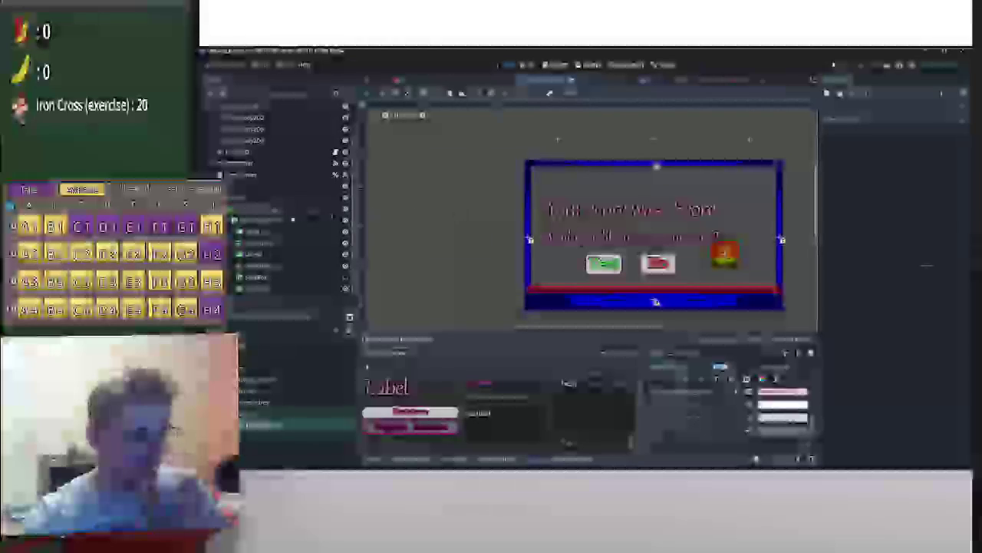
left_click(253, 221)
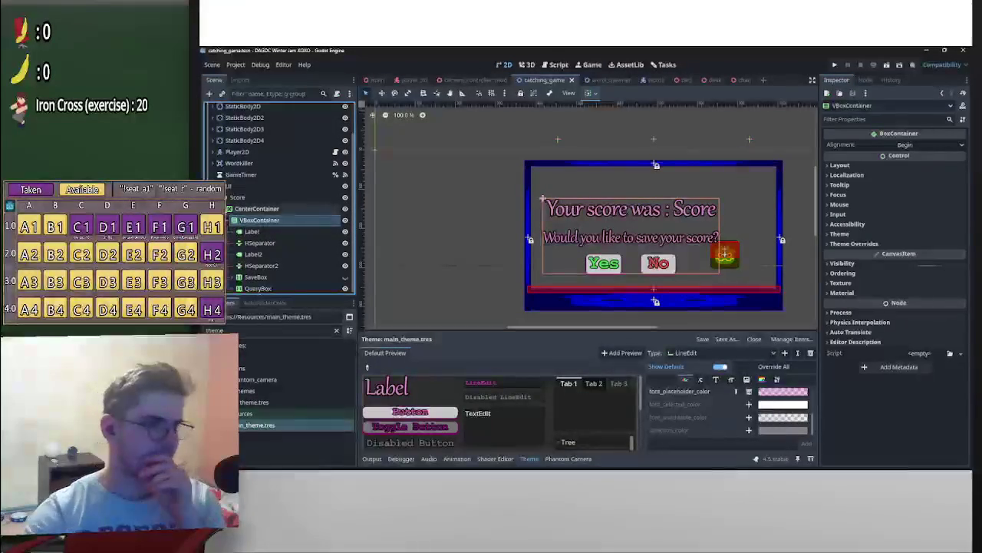
Step: Expand VBoxContainer, SaveBox and QueryBox in the Scene dock to list their children
scroll(376, 213, "up", 1)
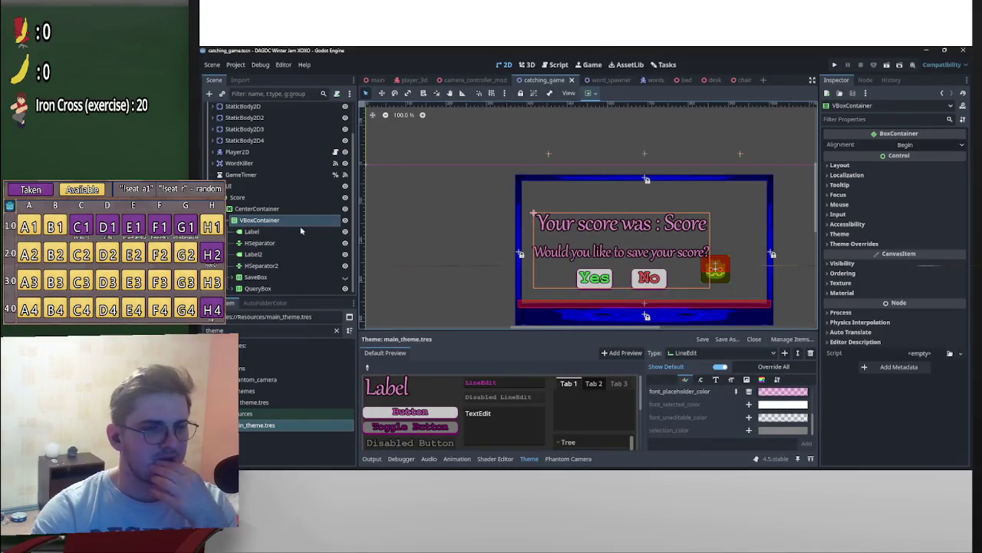
left_click(229, 220)
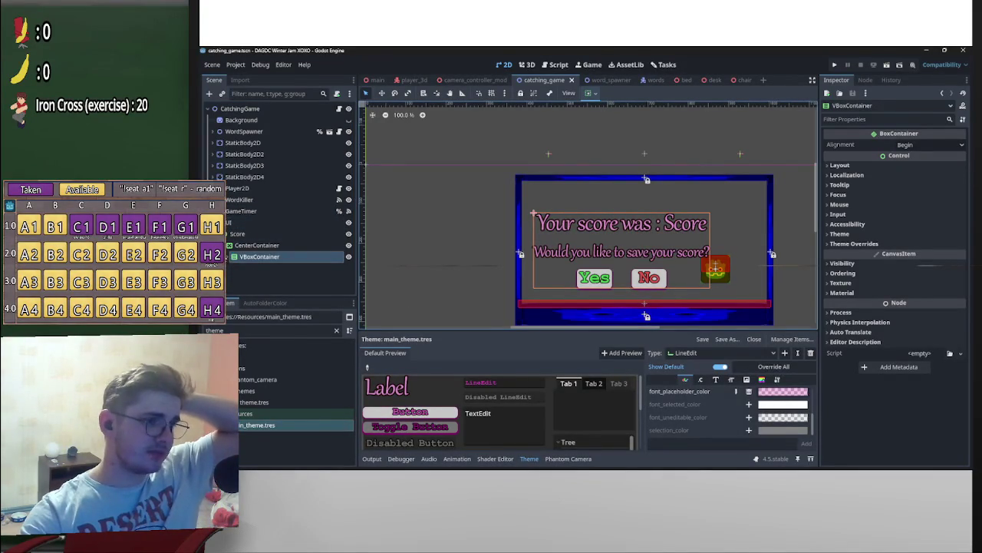
left_click(228, 257)
left_click(234, 275)
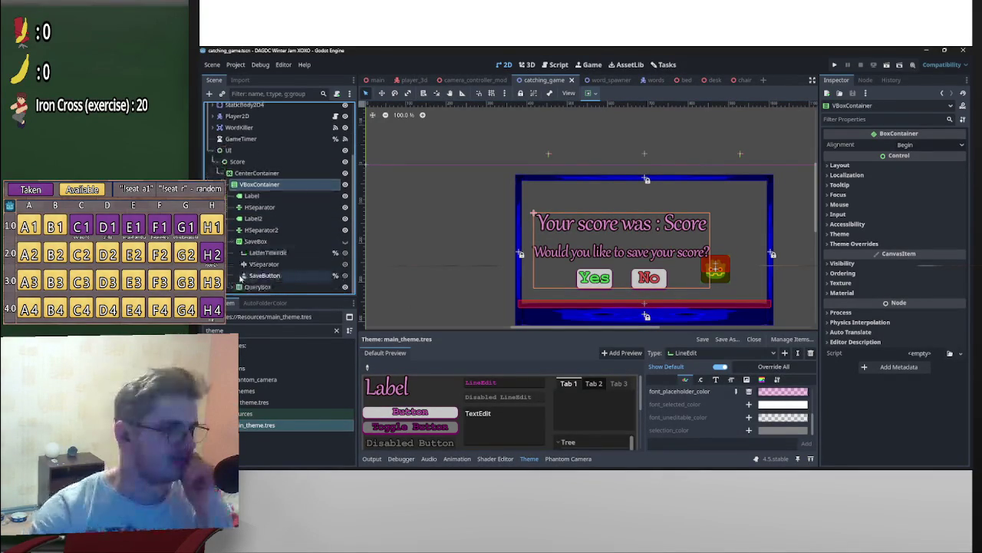
left_click(235, 287)
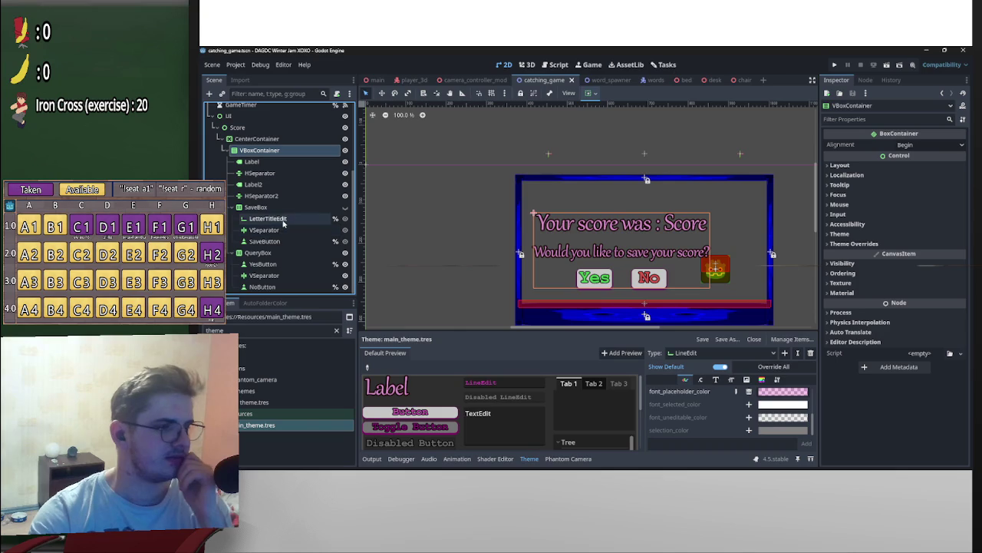
double_click(317, 242)
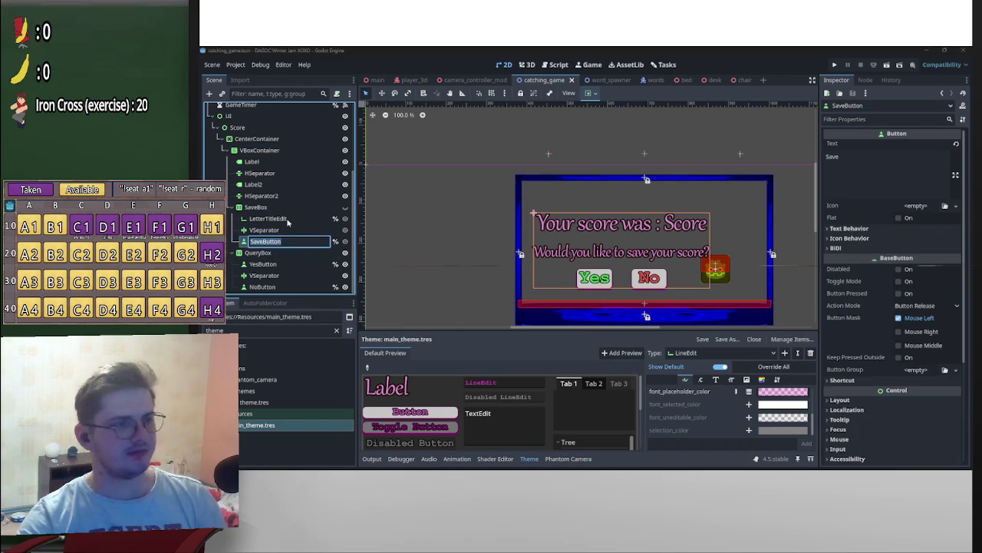
key("Escape")
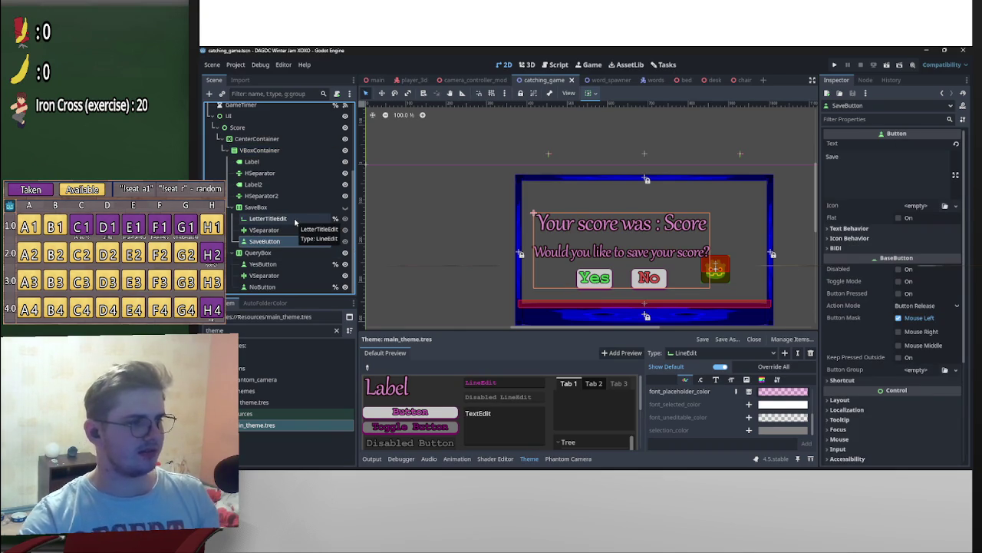
Step: Inspect LetterTitleEdit's LineEdit properties and open the node actions for it and SaveButton
left_click(295, 222)
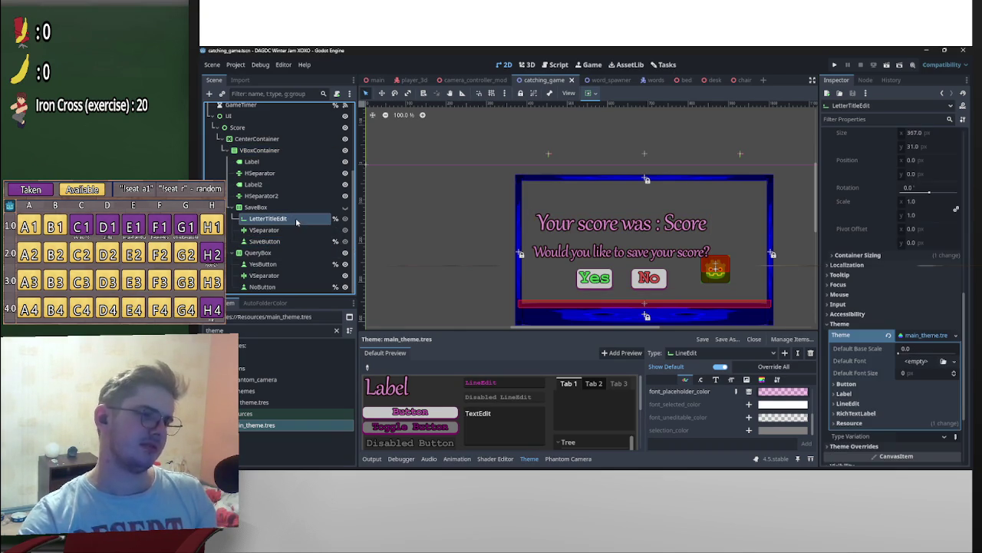
scroll(908, 251, "down", 5)
scroll(908, 251, "up", 3)
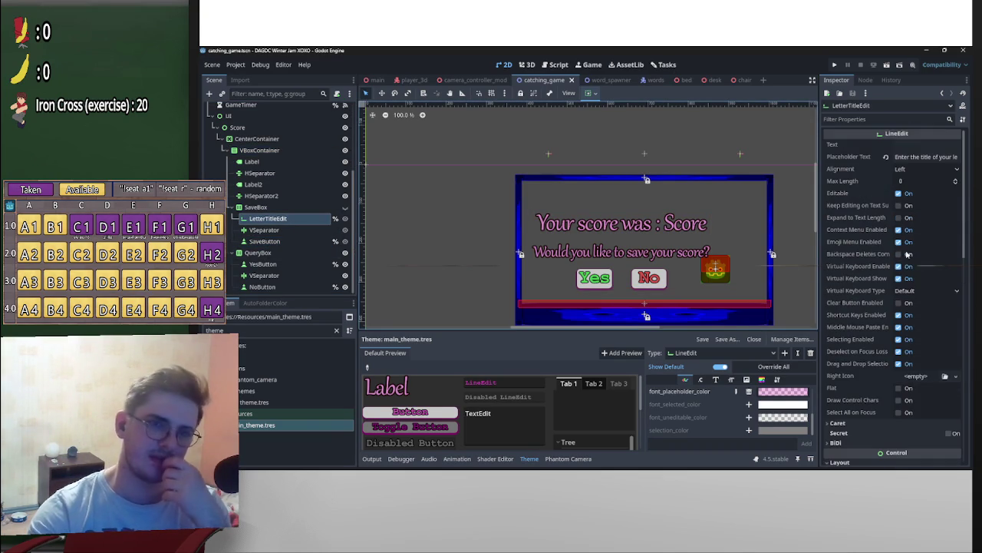
right_click(301, 220)
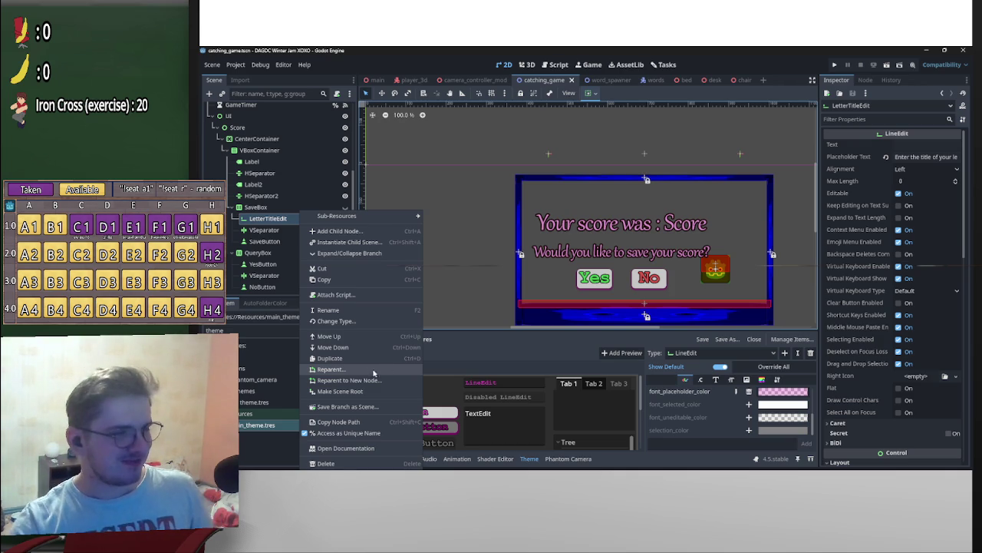
left_click(277, 240)
right_click(277, 241)
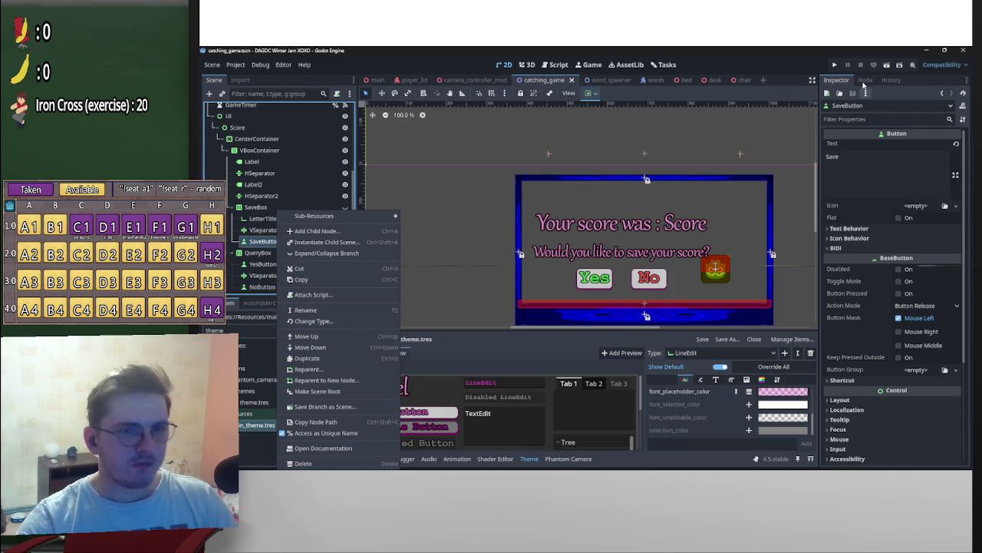
Step: Show SaveButton's signals, such as button_down, pressed and toggled, in the Node dock
left_click(863, 86)
left_click(865, 79)
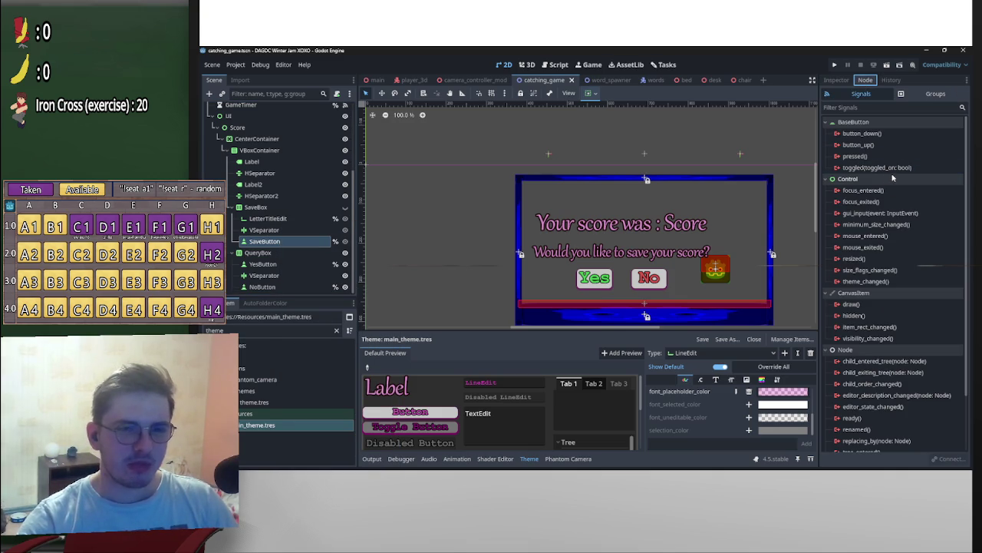
mouse_move(895, 173)
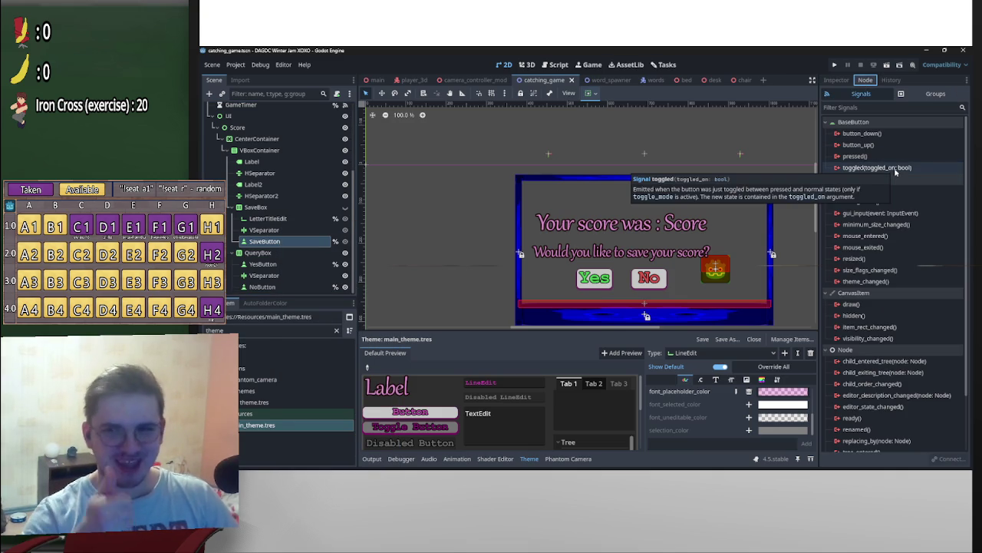